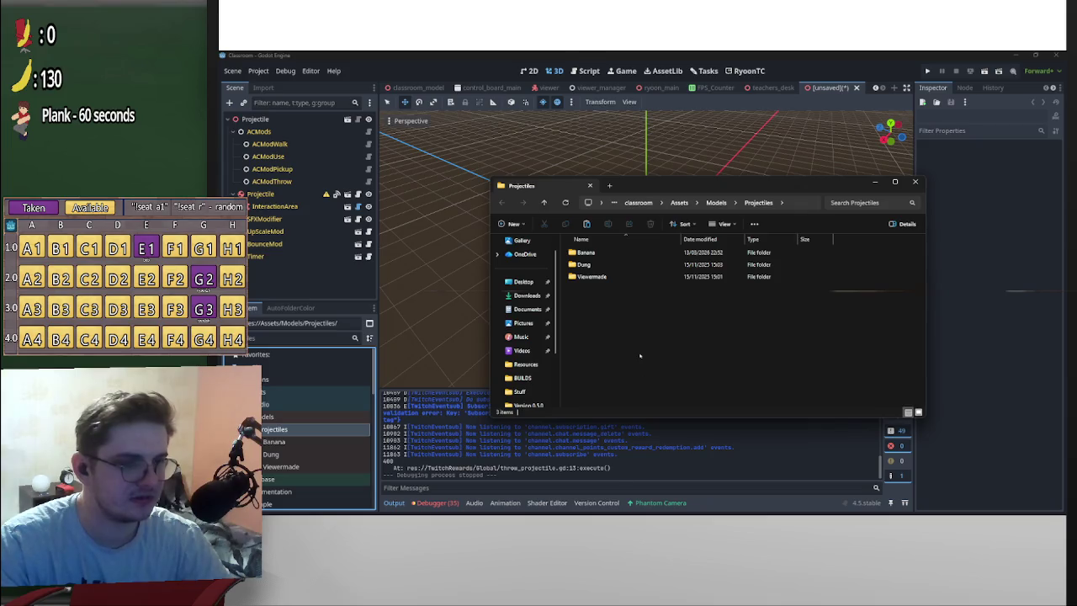
Paste the copied throwable folders into Projectiles, replacing the existing files
{"action": "right_click", "coordinate": [639, 355]}
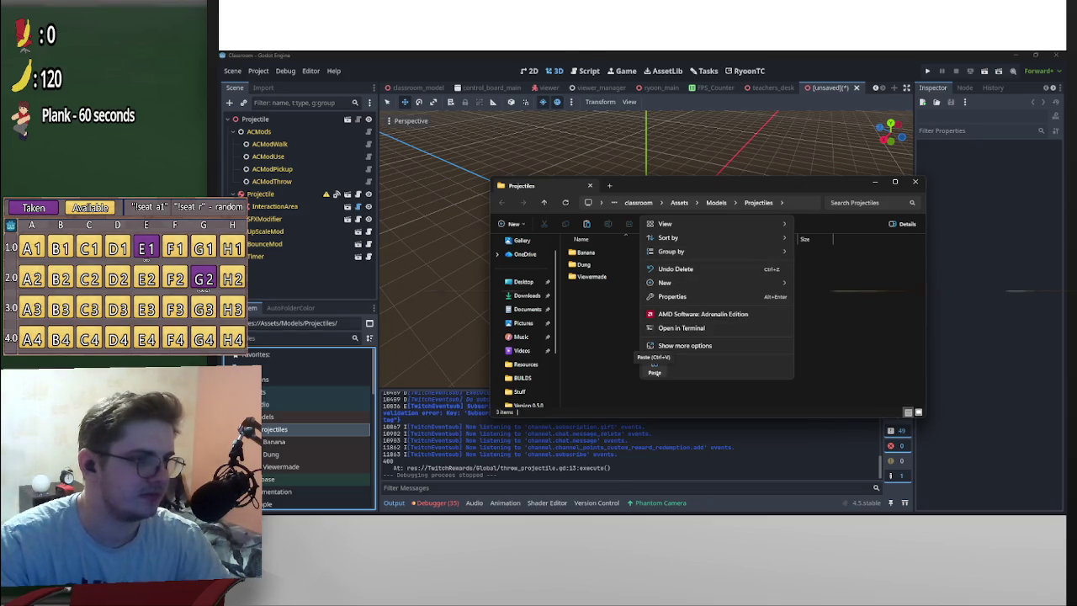
{"action": "left_click", "coordinate": [655, 370]}
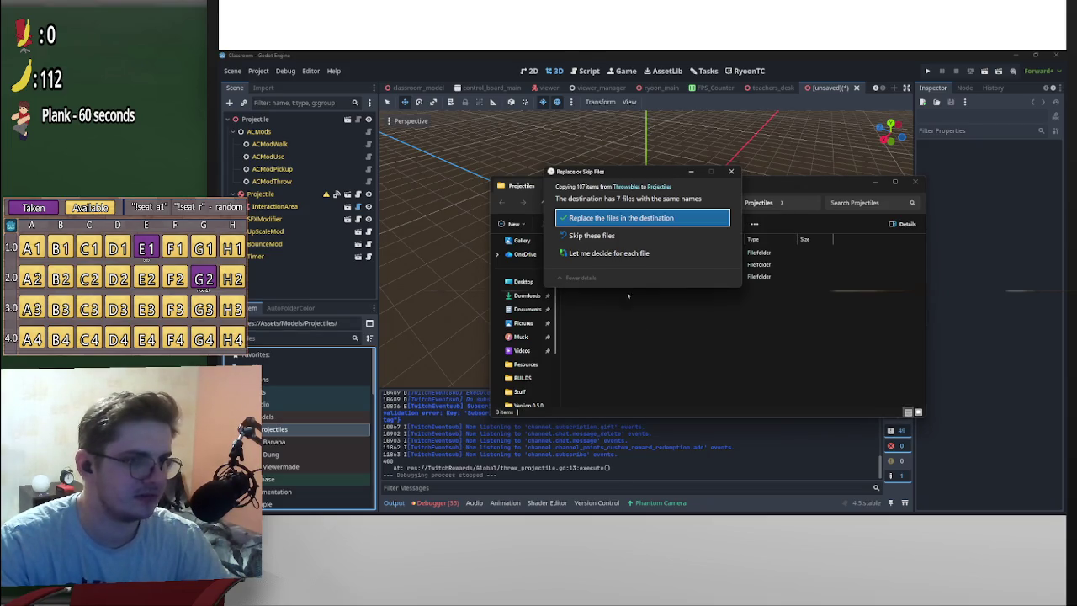
{"action": "left_click", "coordinate": [665, 238]}
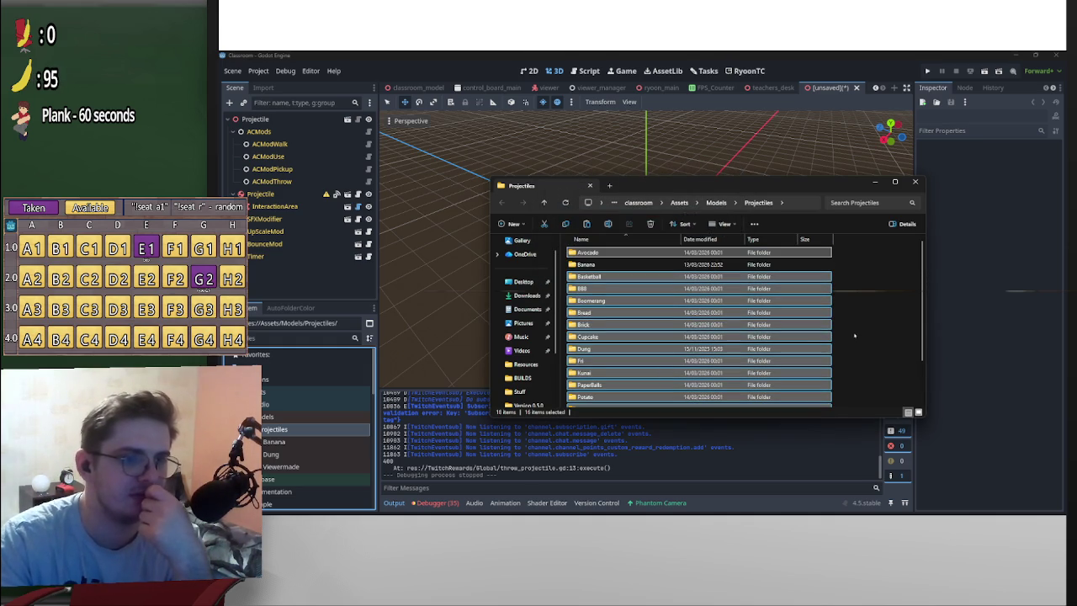
Move the Shuriken folder into Viewermade after checking the Dung and Viewermade folders
{"action": "double_click", "coordinate": [627, 348]}
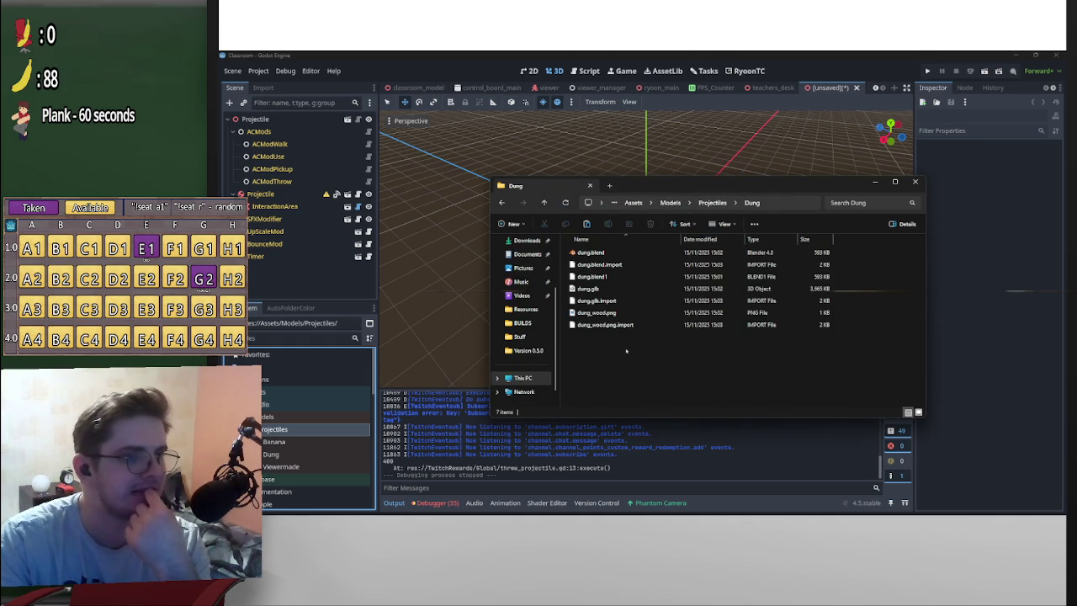
{"action": "key", "text": "alt+Left"}
{"action": "scroll", "coordinate": [703, 351], "scroll_direction": "down", "scroll_amount": 2}
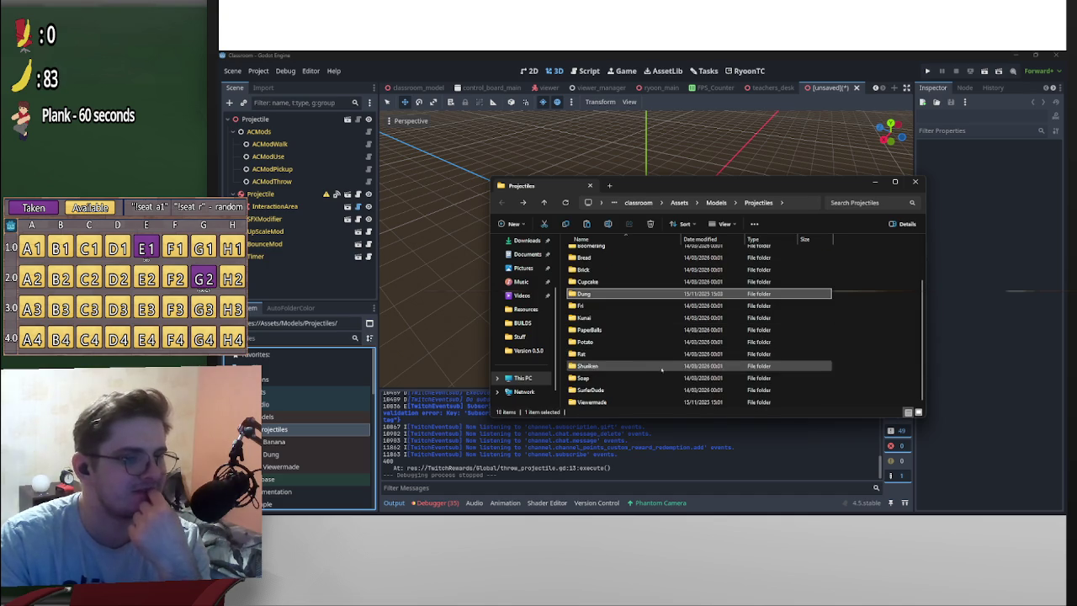
{"action": "double_click", "coordinate": [618, 400]}
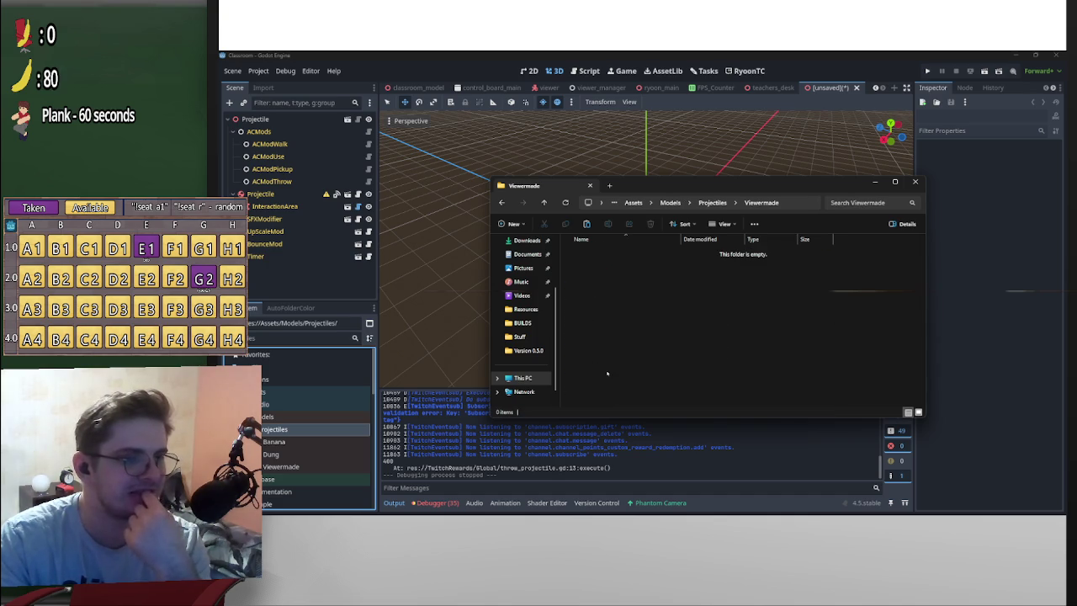
{"action": "key", "text": "alt+Left"}
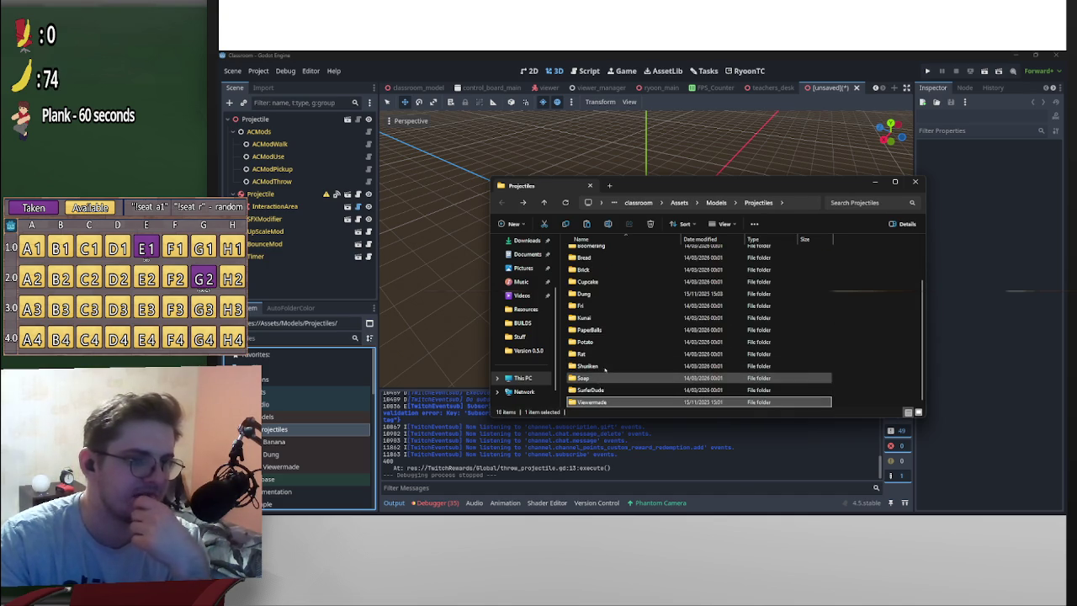
{"action": "left_click", "coordinate": [606, 367]}
{"action": "left_click_drag", "start_coordinate": [617, 367], "coordinate": [631, 402]}
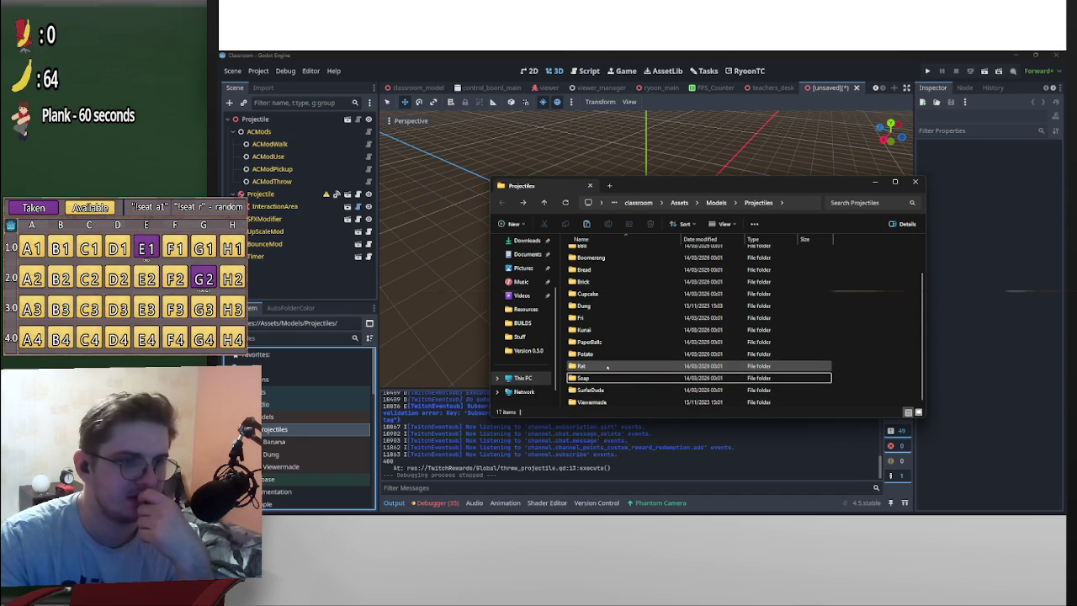
Move the PaperBalls folder into Viewermade and open the BBB folder
{"action": "double_click", "coordinate": [609, 345]}
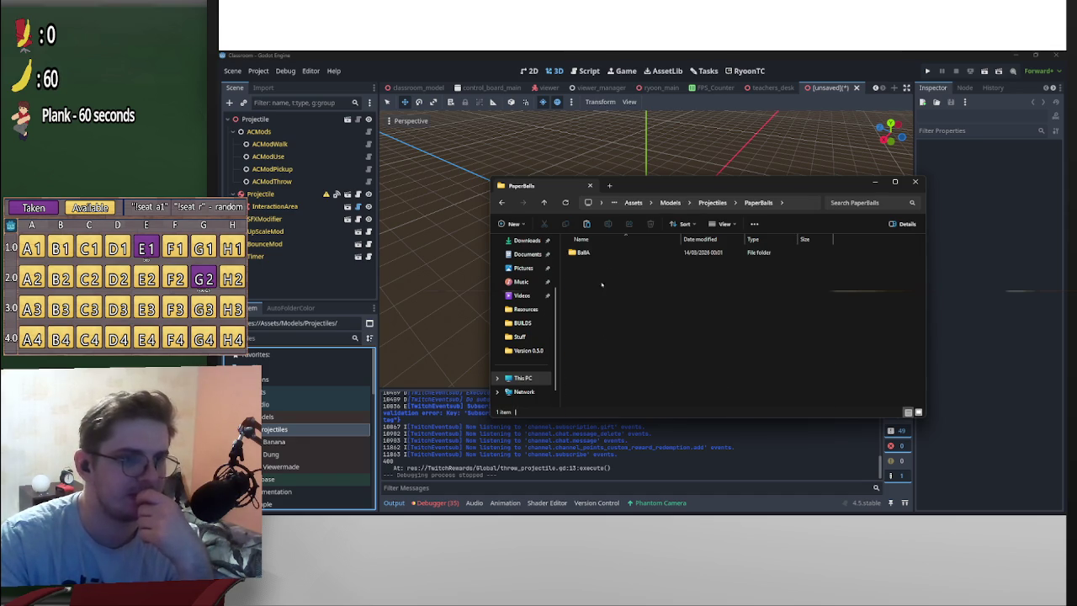
{"action": "double_click", "coordinate": [584, 252]}
{"action": "key", "text": "alt+Left"}
{"action": "key", "text": "alt+Left"}
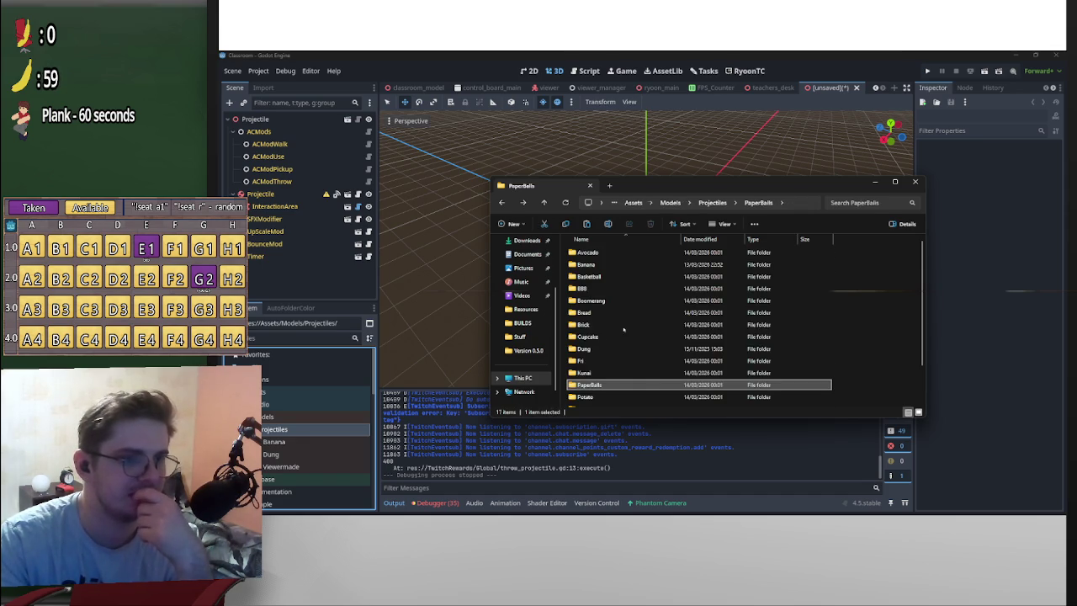
{"action": "mouse_move", "coordinate": [589, 342]}
{"action": "left_mouse_down"}
{"action": "mouse_move", "coordinate": [606, 396]}
{"action": "mouse_move", "coordinate": [653, 401]}
{"action": "left_mouse_up"}
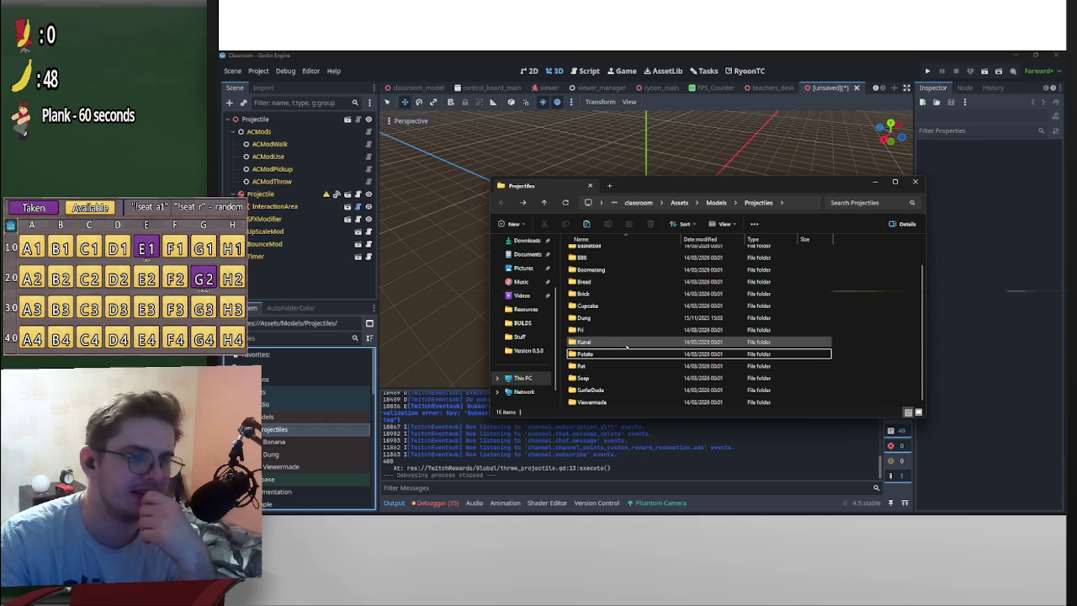
{"action": "double_click", "coordinate": [639, 258]}
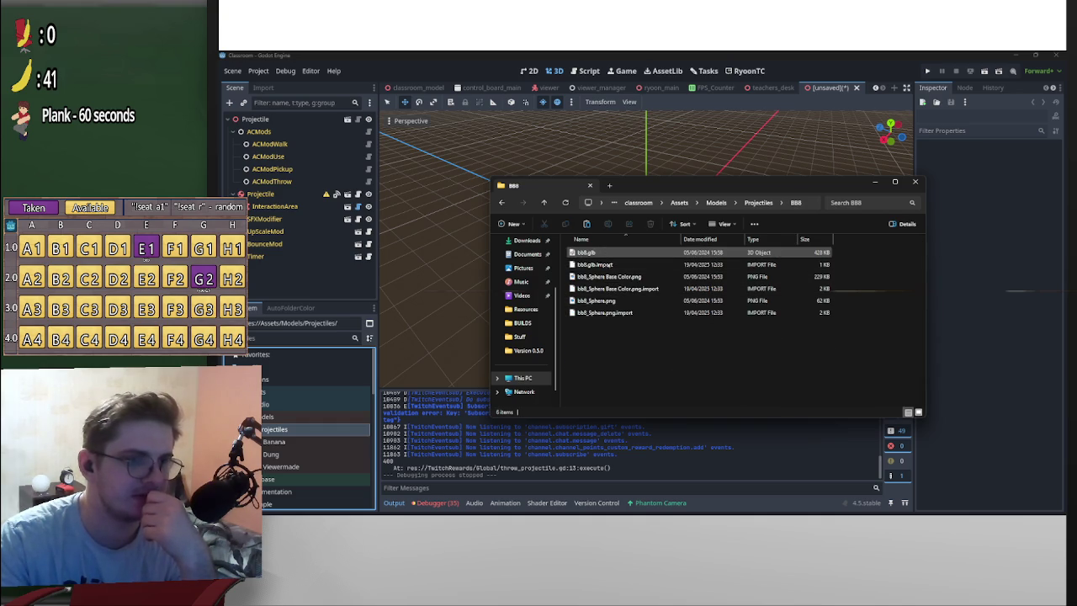
Move the Kunai folder into SurferDude, then go up to the Assets folder
{"action": "key", "text": "alt+Left"}
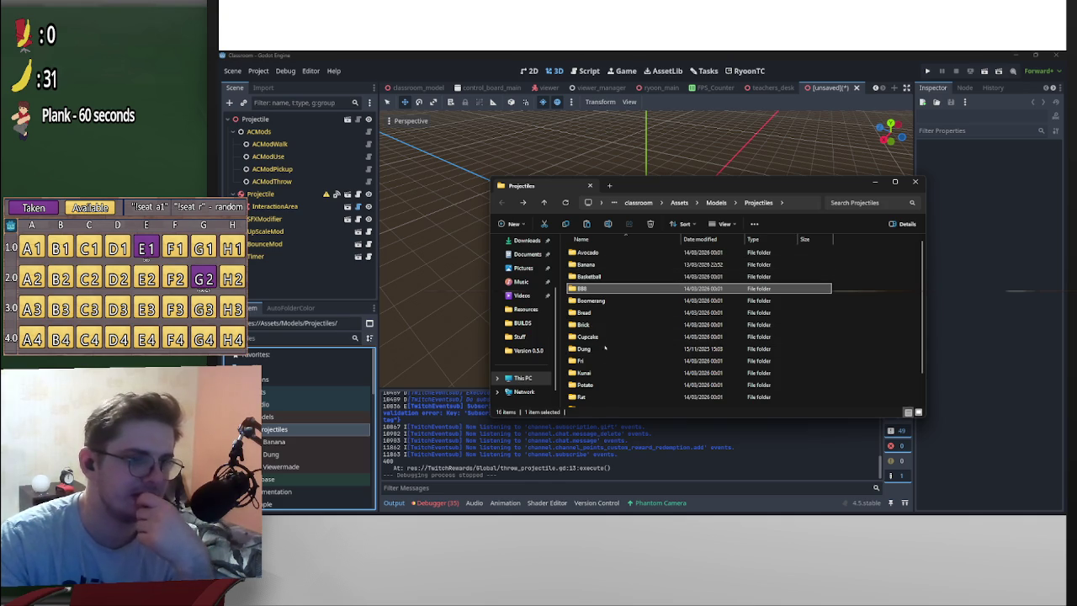
{"action": "scroll", "coordinate": [615, 370], "scroll_direction": "down", "scroll_amount": 1}
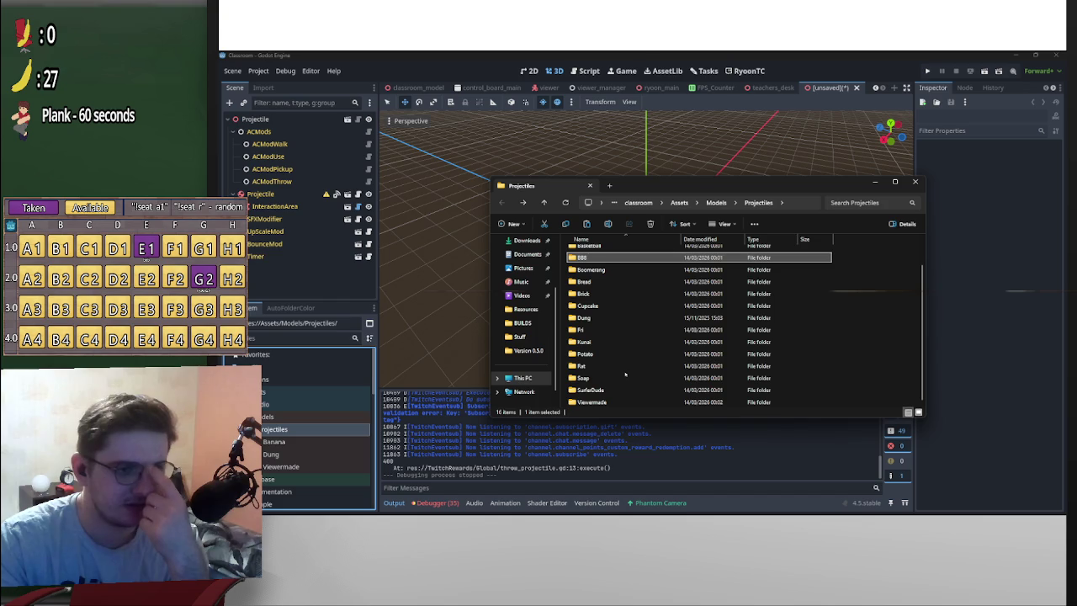
{"action": "left_click_drag", "start_coordinate": [622, 342], "coordinate": [626, 390]}
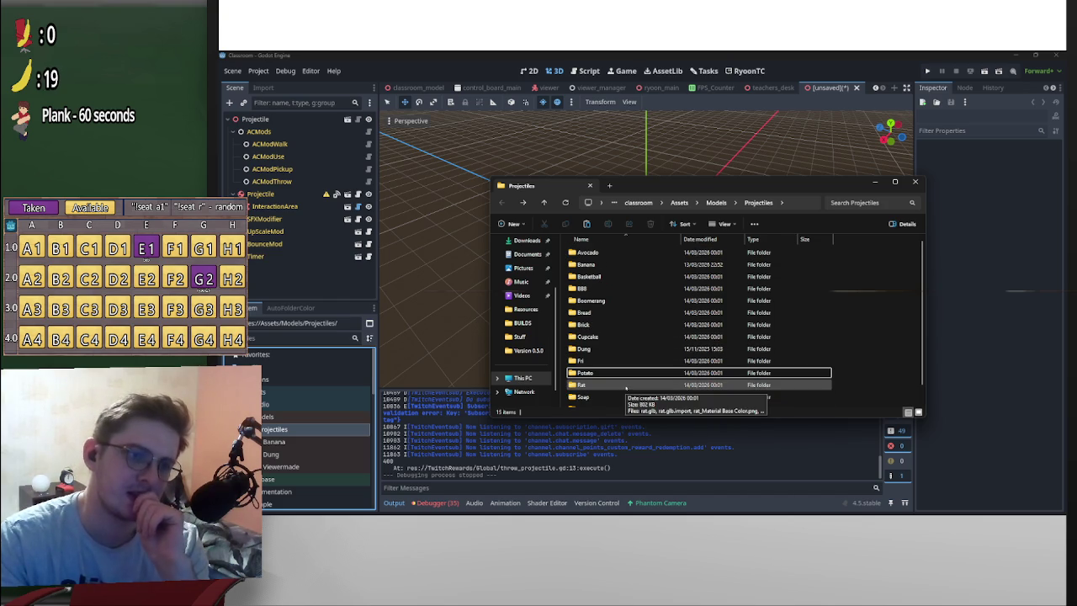
{"action": "scroll", "coordinate": [625, 389], "scroll_direction": "down", "scroll_amount": 1}
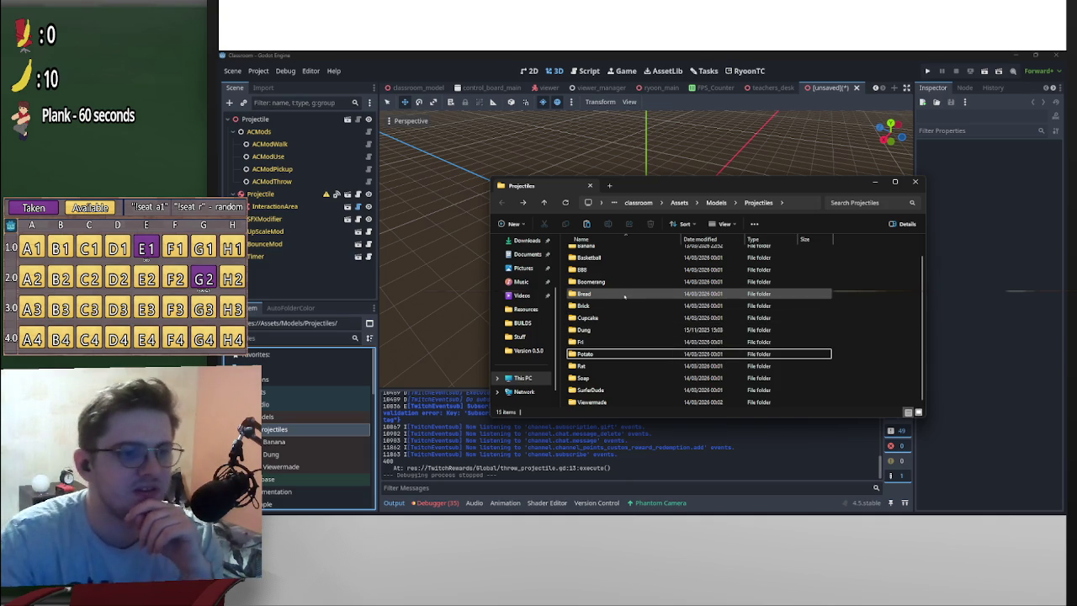
{"action": "left_click", "coordinate": [717, 202]}
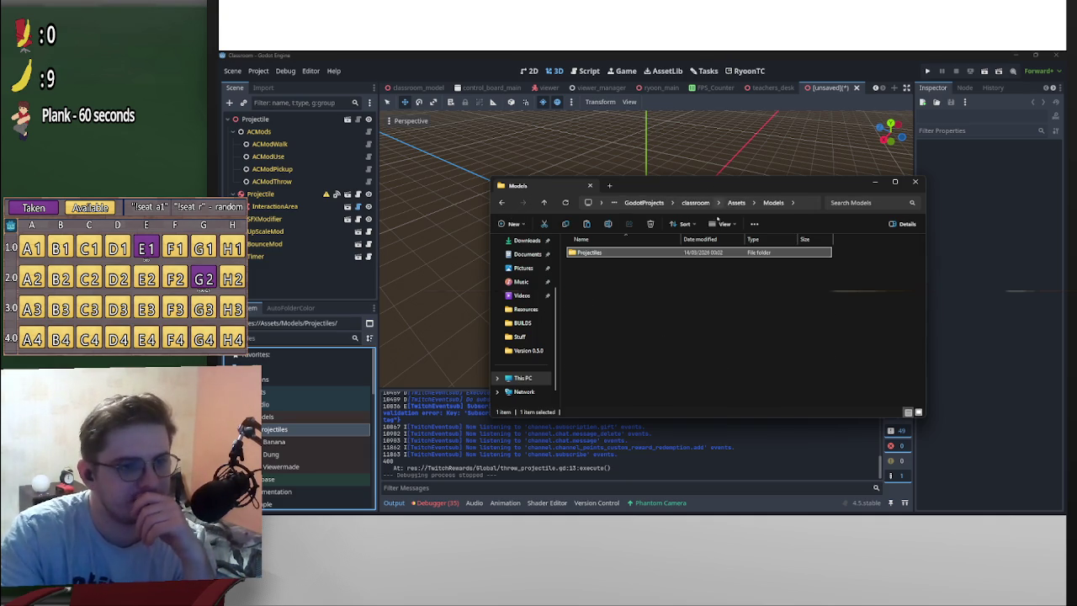
{"action": "left_click", "coordinate": [740, 203]}
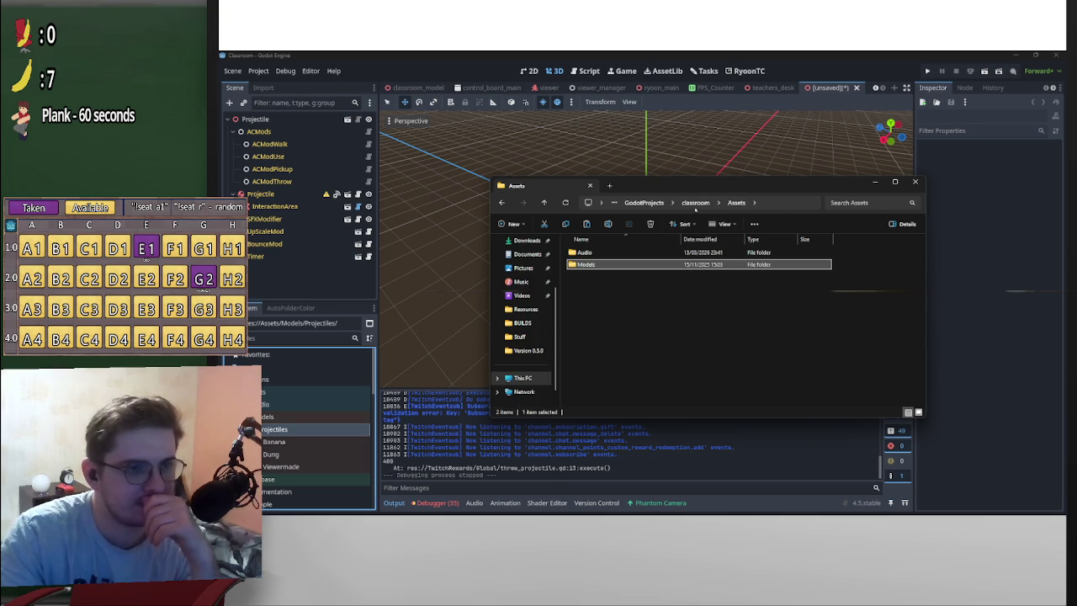
{"action": "mouse_move", "coordinate": [604, 498]}
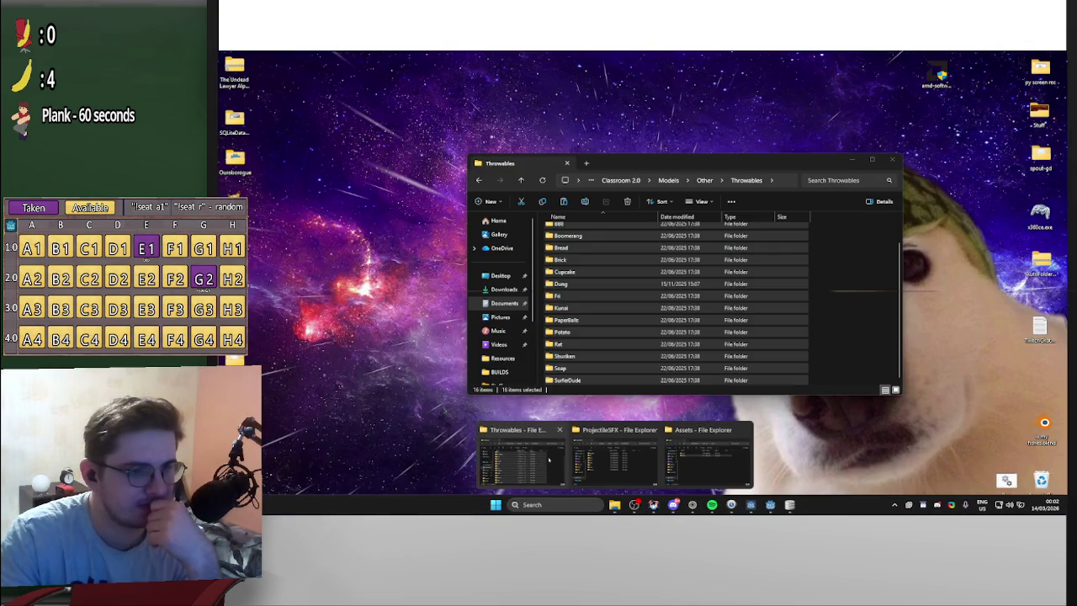
Browse the old project's ViewerMade, Zennetwitch and Sord model folders
{"action": "left_click", "coordinate": [549, 460]}
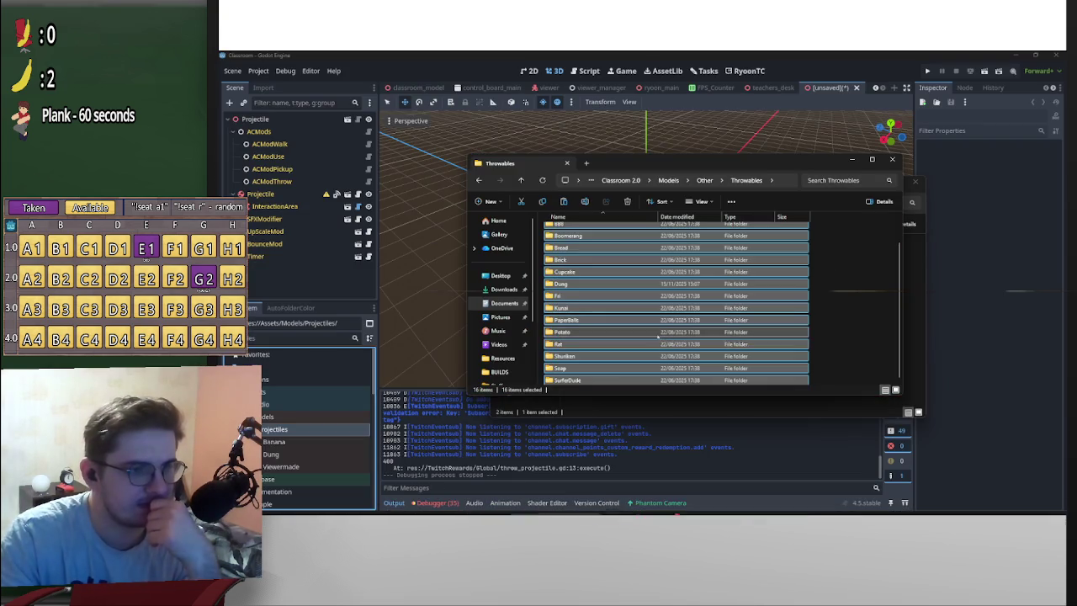
{"action": "key", "text": "alt+Up"}
{"action": "key", "text": "alt+Up"}
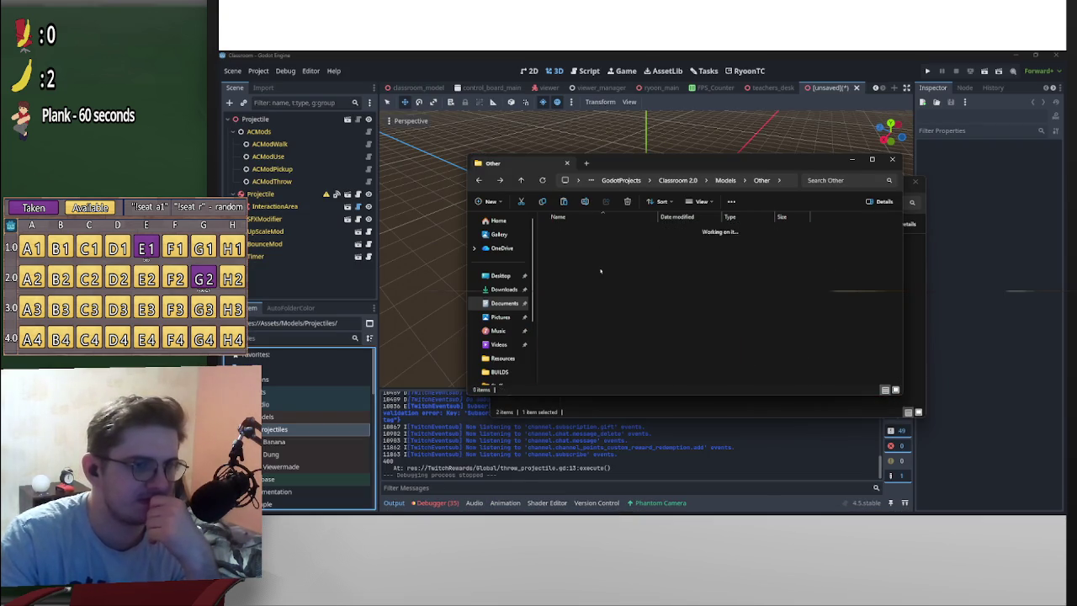
{"action": "double_click", "coordinate": [598, 337]}
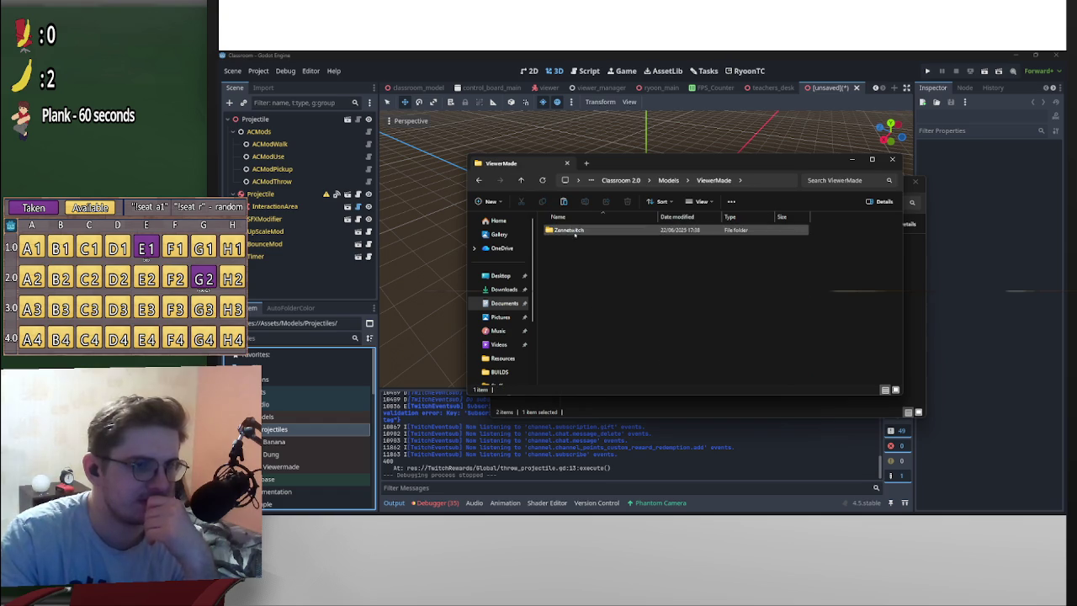
{"action": "double_click", "coordinate": [573, 231]}
{"action": "double_click", "coordinate": [587, 242]}
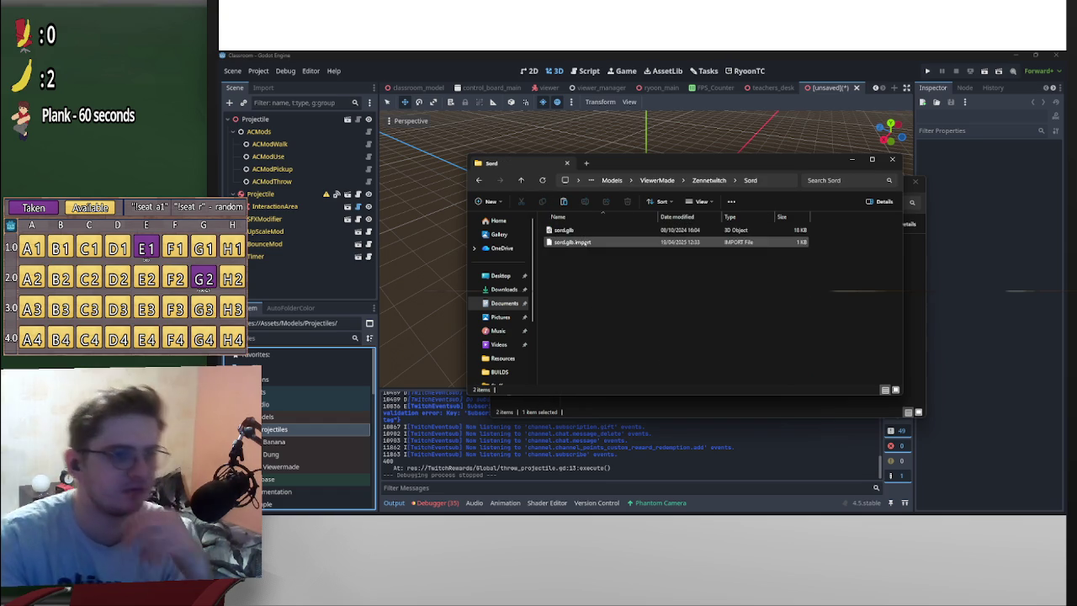
{"action": "key", "text": "alt+Left"}
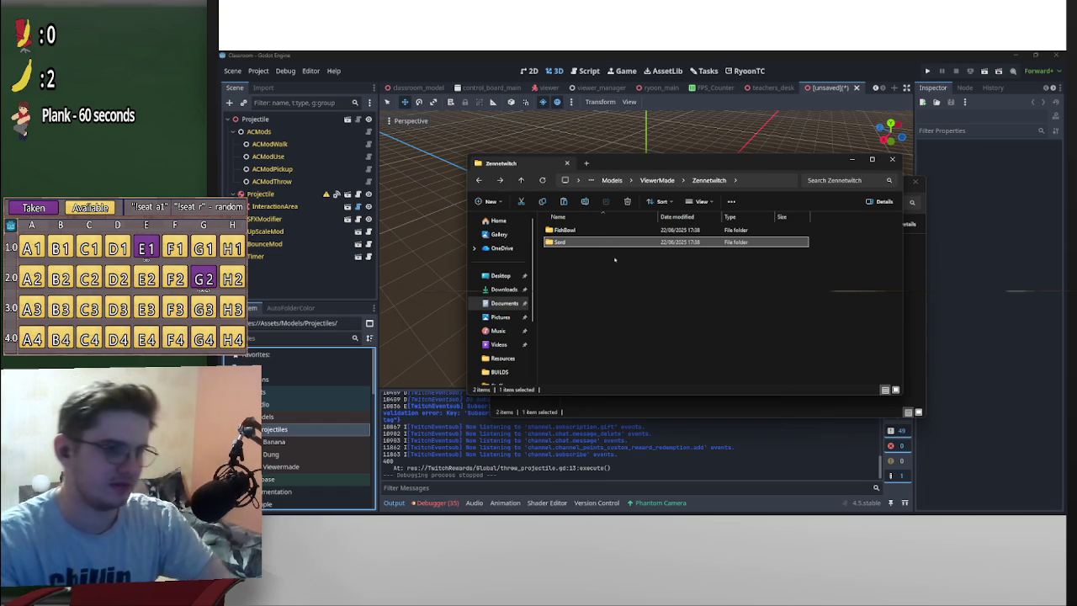
{"action": "left_click", "coordinate": [609, 243]}
{"action": "key", "text": "alt+Left"}
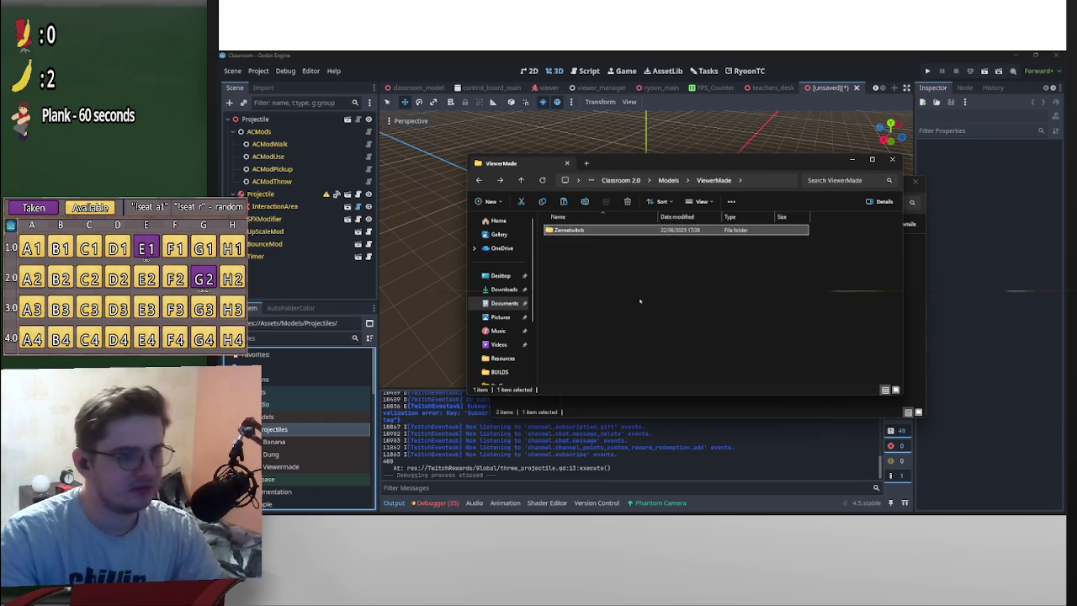
{"action": "key", "text": "alt+Left"}
{"action": "key", "text": "alt+Left"}
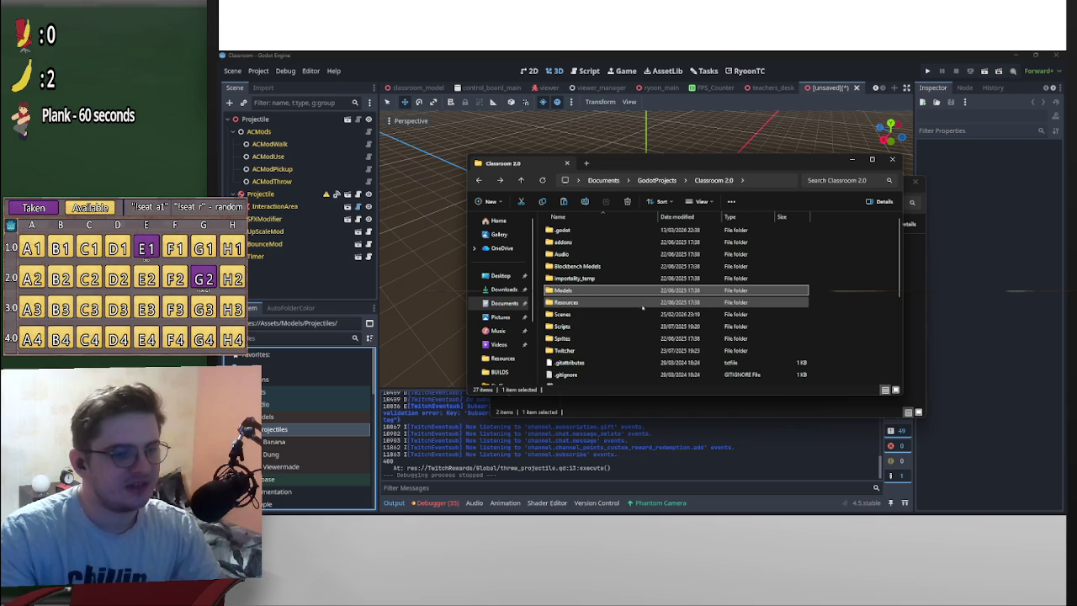
{"action": "key", "text": "alt+Right"}
Close the old Classroom 2.0 Models window
{"action": "key", "text": "alt+Tab"}
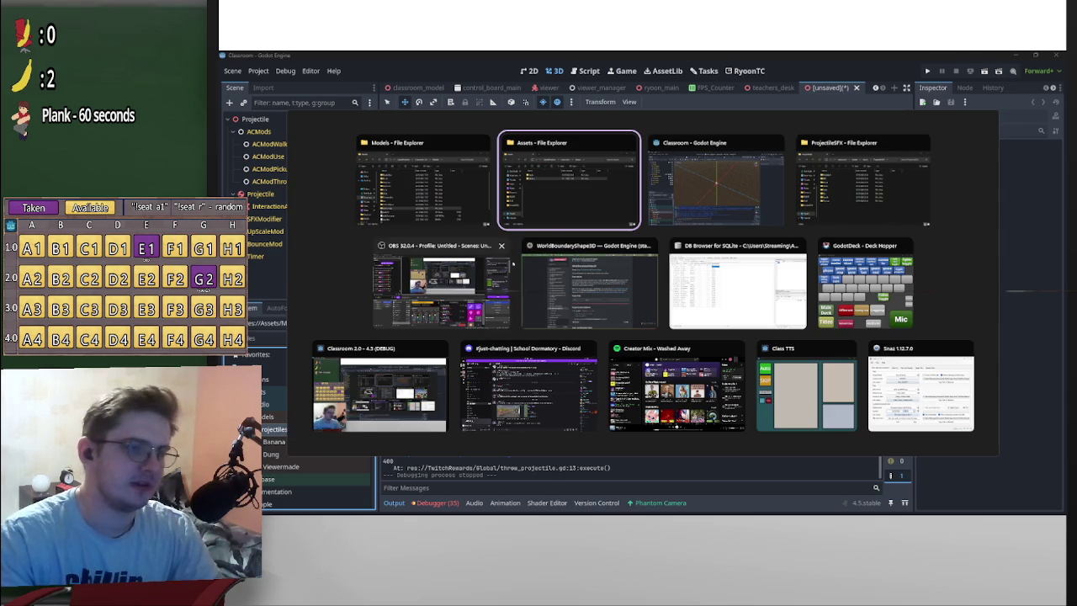
{"action": "key", "text": "alt+Tab"}
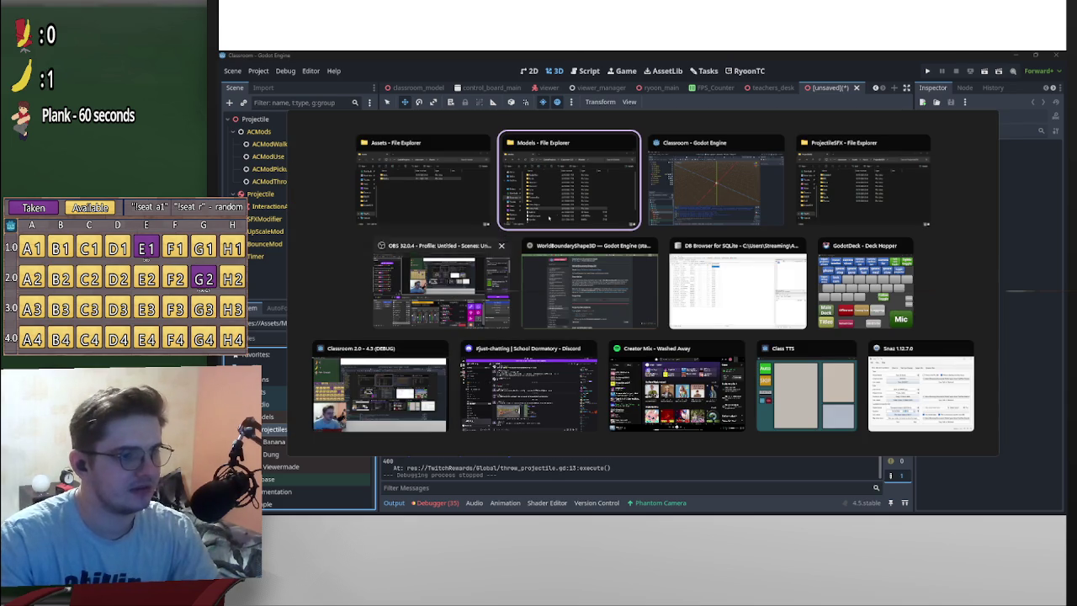
{"action": "left_click", "coordinate": [581, 189]}
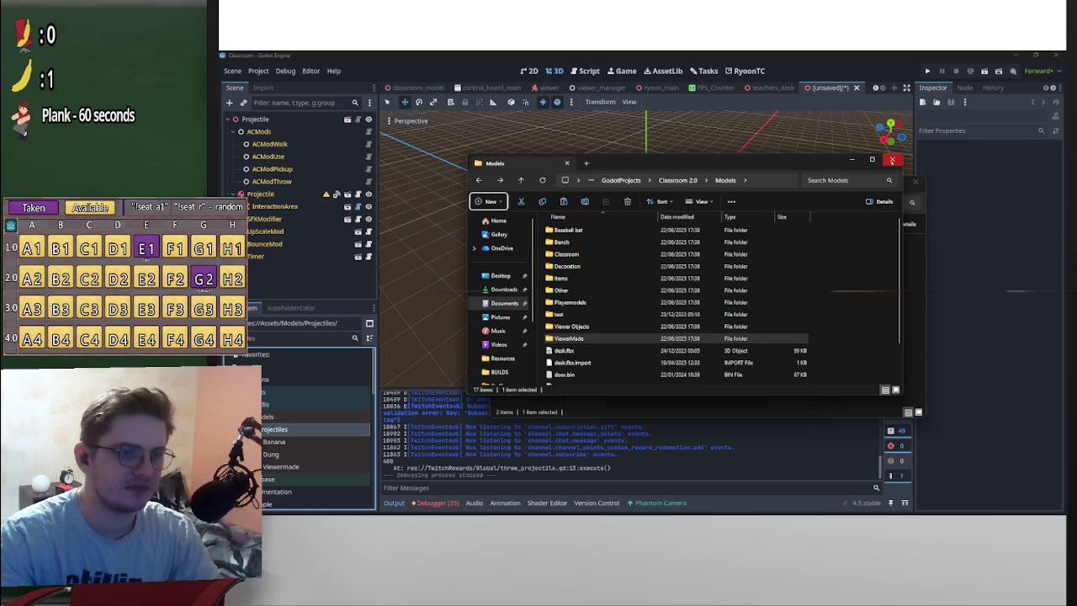
{"action": "left_click", "coordinate": [892, 159]}
Paste the Sord folder into Models/Projectiles/Viewermade and let Godot reimport the assets
{"action": "double_click", "coordinate": [630, 265]}
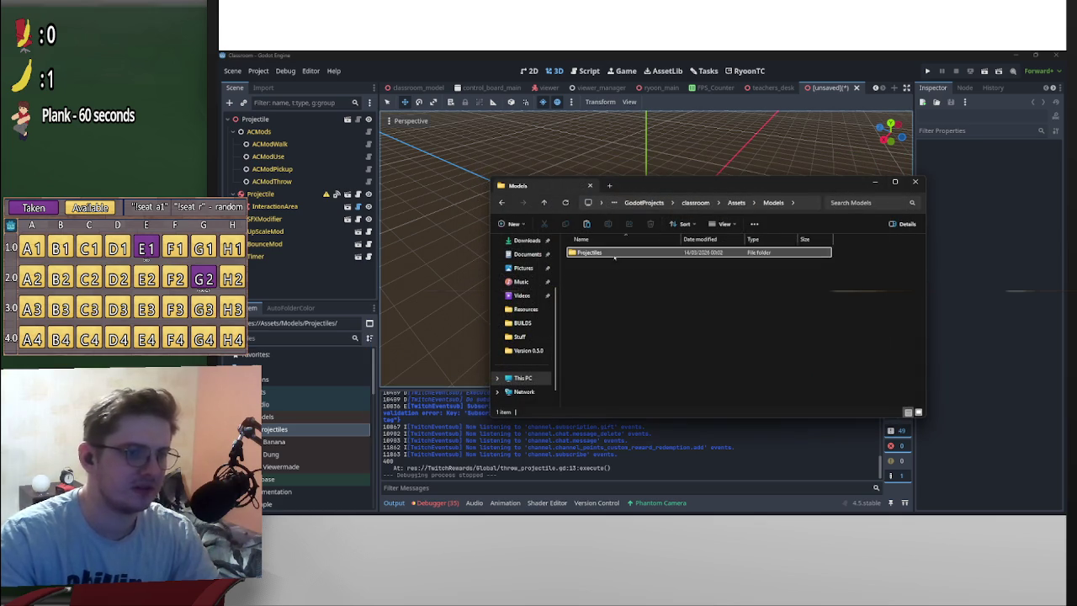
{"action": "double_click", "coordinate": [623, 253]}
{"action": "scroll", "coordinate": [757, 320], "scroll_direction": "down", "scroll_amount": 2}
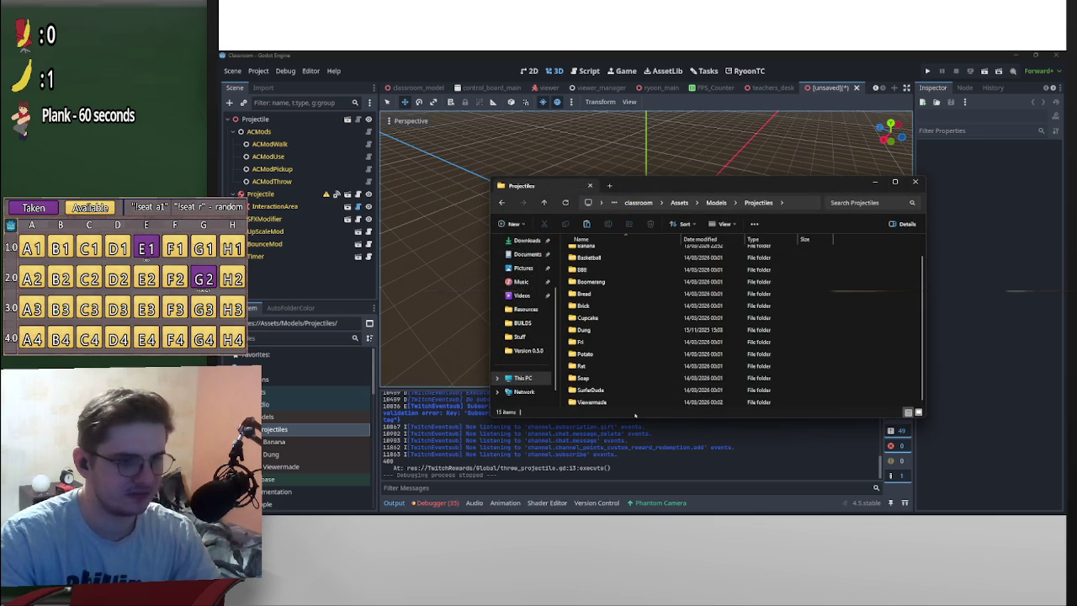
{"action": "double_click", "coordinate": [640, 402]}
{"action": "key", "text": "ctrl+v"}
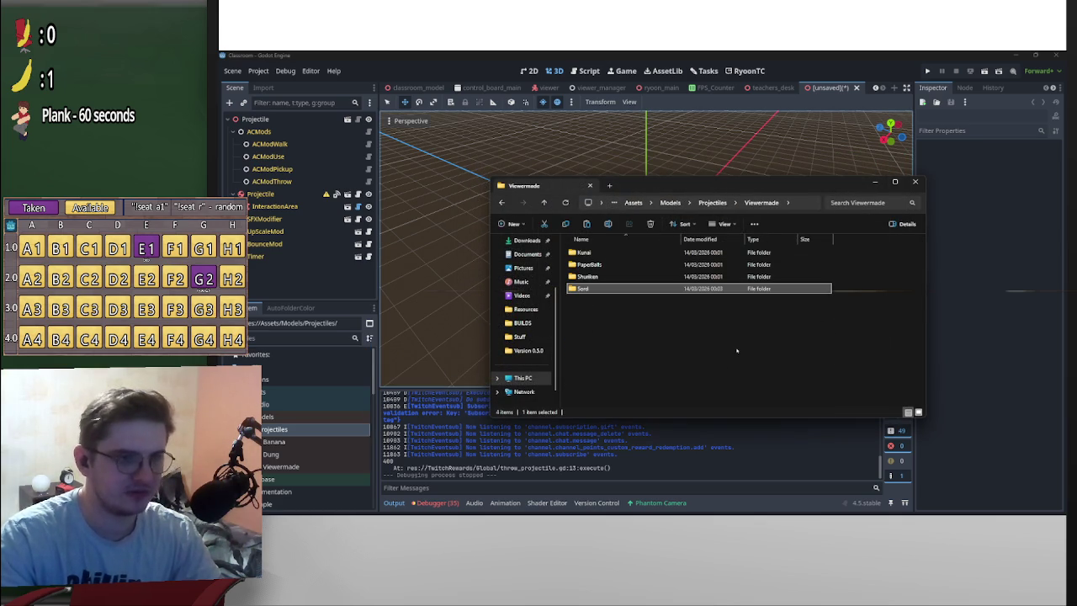
{"action": "left_click", "coordinate": [966, 195]}
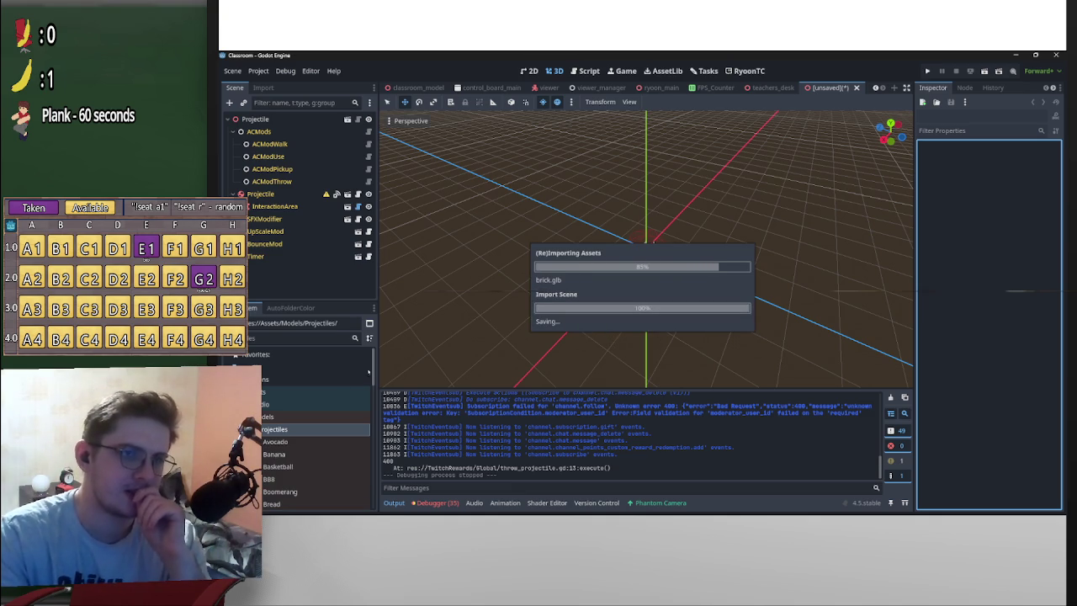
{"action": "left_click", "coordinate": [495, 505]}
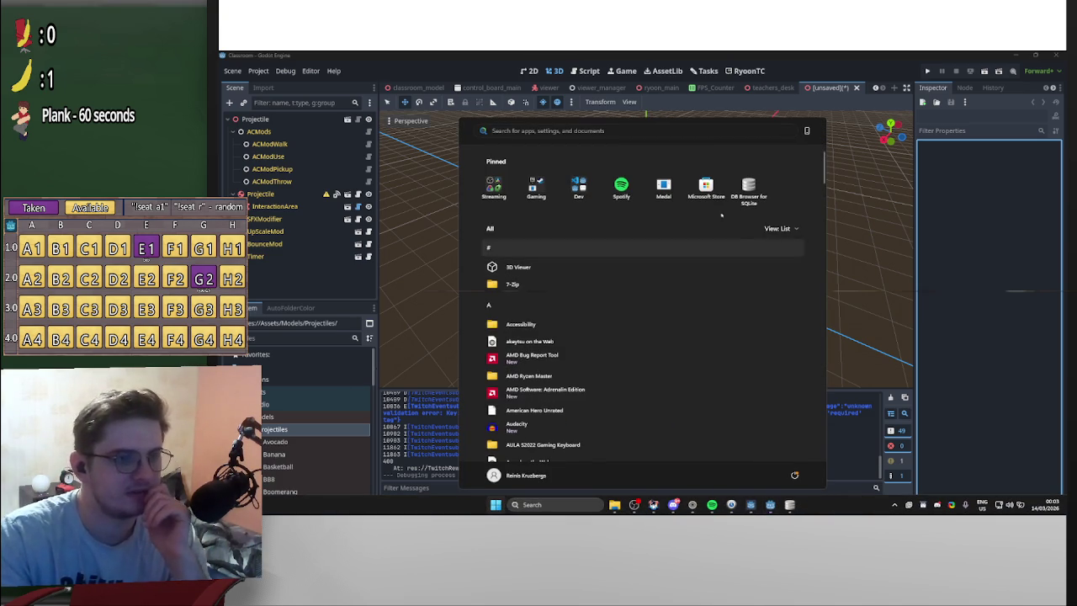
Start a stopwatch in the Clock app and snap its window aside
{"action": "type", "text": "clock"}
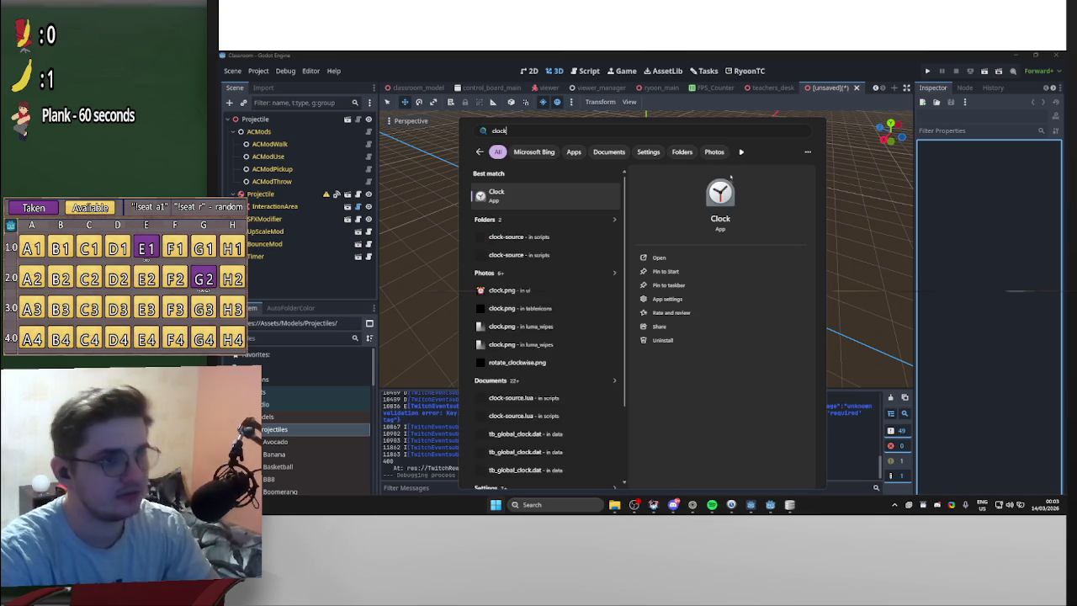
{"action": "key", "text": "Return"}
{"action": "scroll", "coordinate": [673, 404], "scroll_direction": "down", "scroll_amount": 2}
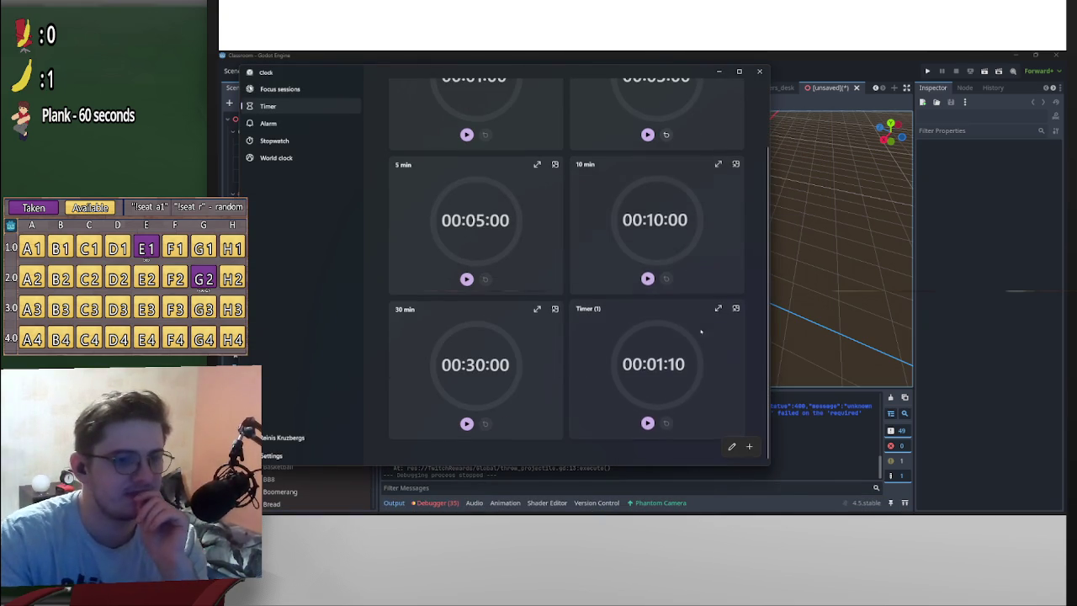
{"action": "scroll", "coordinate": [647, 406], "scroll_direction": "up", "scroll_amount": 2}
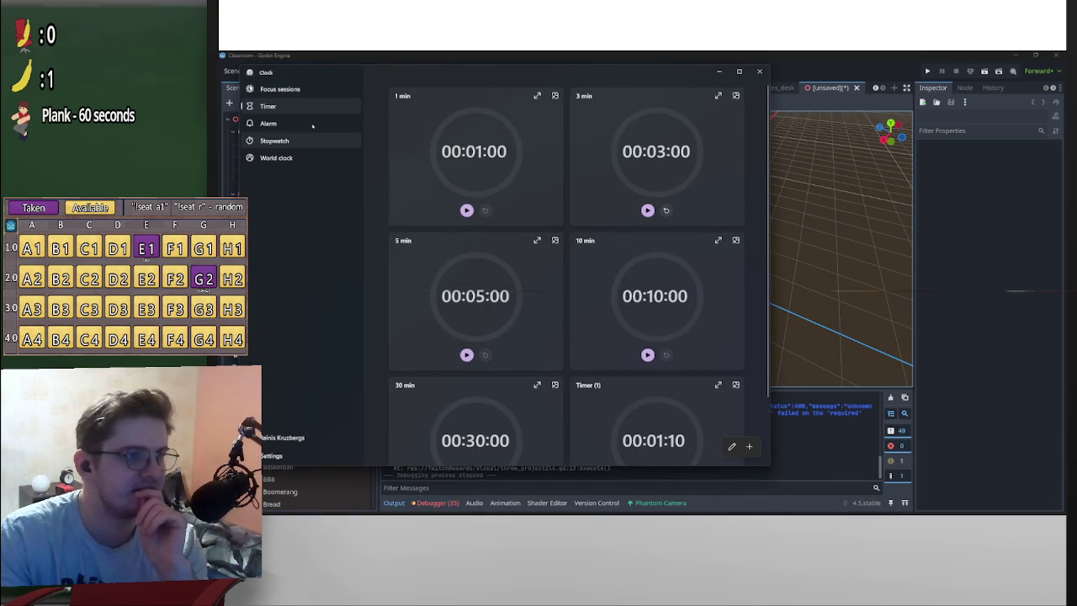
{"action": "left_click", "coordinate": [274, 141]}
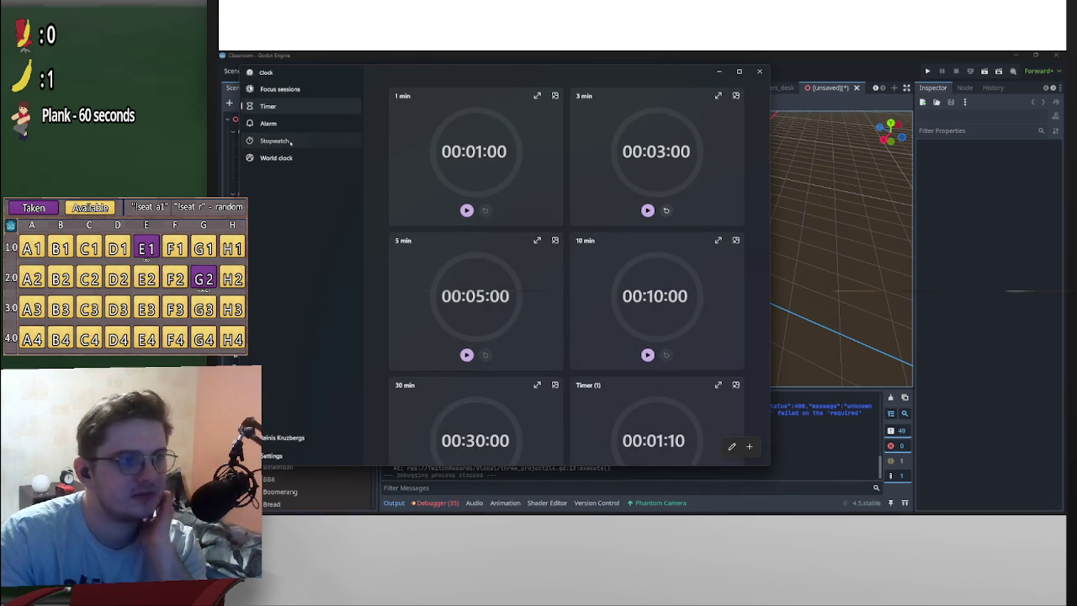
{"action": "key", "text": "space"}
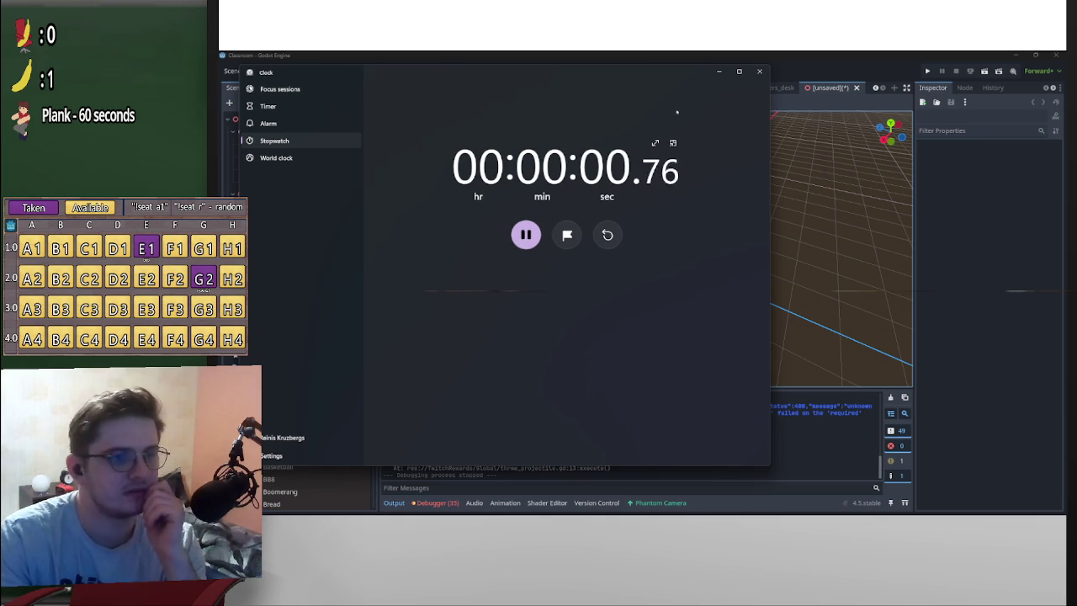
{"action": "key", "text": "super+shift+Right"}
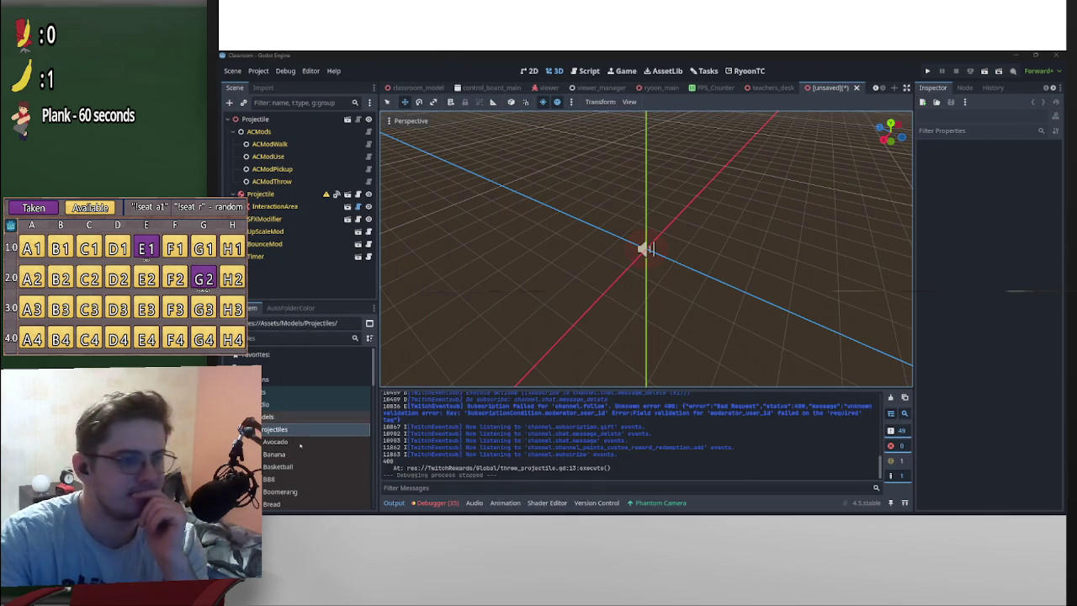
Drag Avocado.glb under the Projectile node and orbit the view to inspect it
{"action": "double_click", "coordinate": [299, 444]}
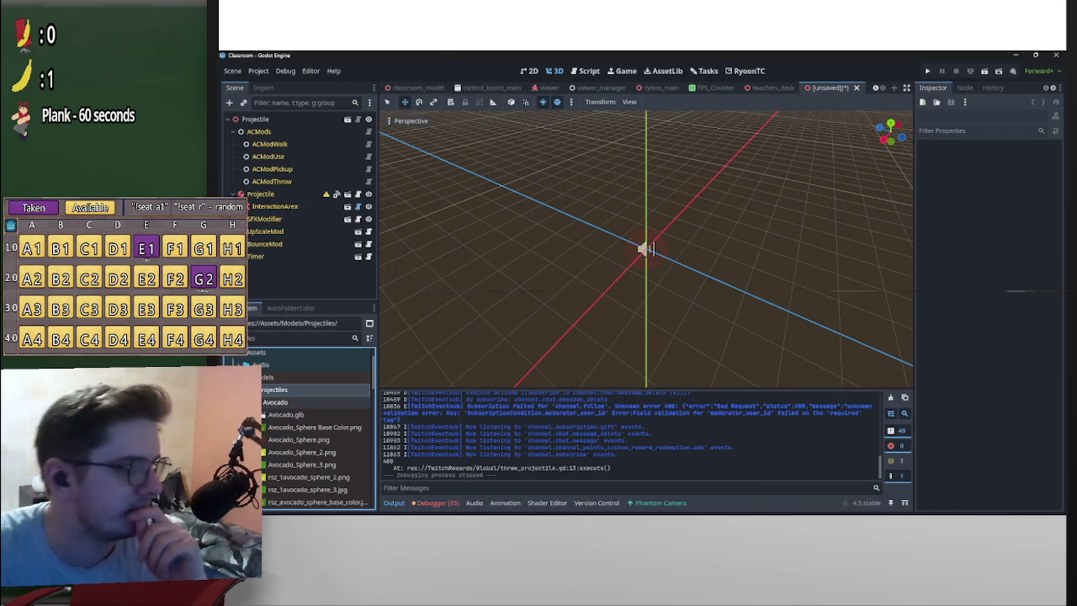
{"action": "mouse_move", "coordinate": [286, 415]}
{"action": "left_mouse_down"}
{"action": "mouse_move", "coordinate": [270, 303]}
{"action": "mouse_move", "coordinate": [282, 212]}
{"action": "left_mouse_up"}
{"action": "scroll", "coordinate": [734, 250], "scroll_direction": "up", "scroll_amount": 5}
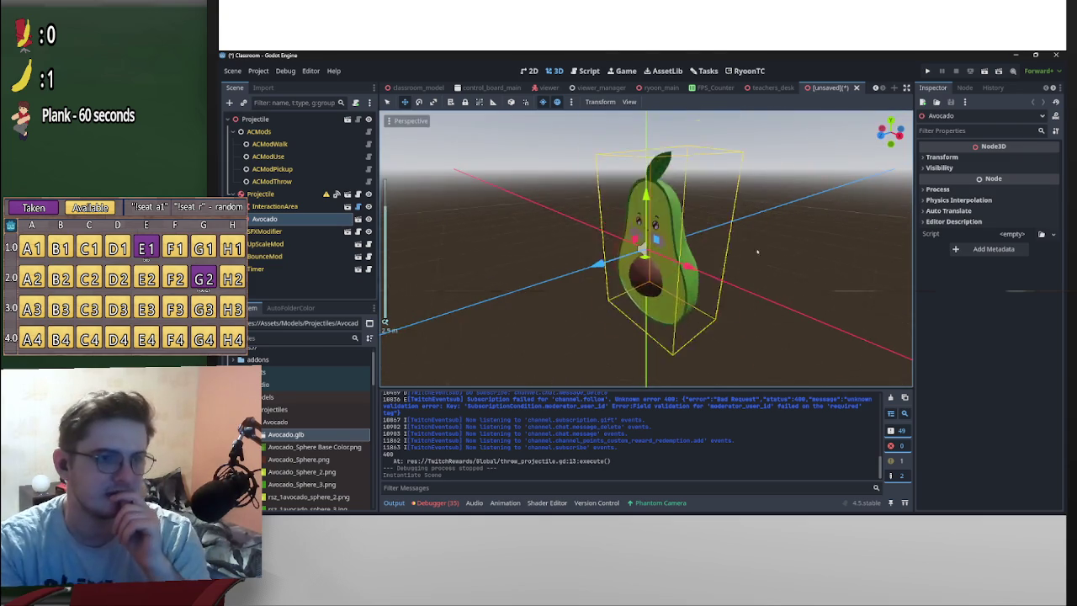
{"action": "left_click_drag", "start_coordinate": [735, 250], "coordinate": [655, 292]}
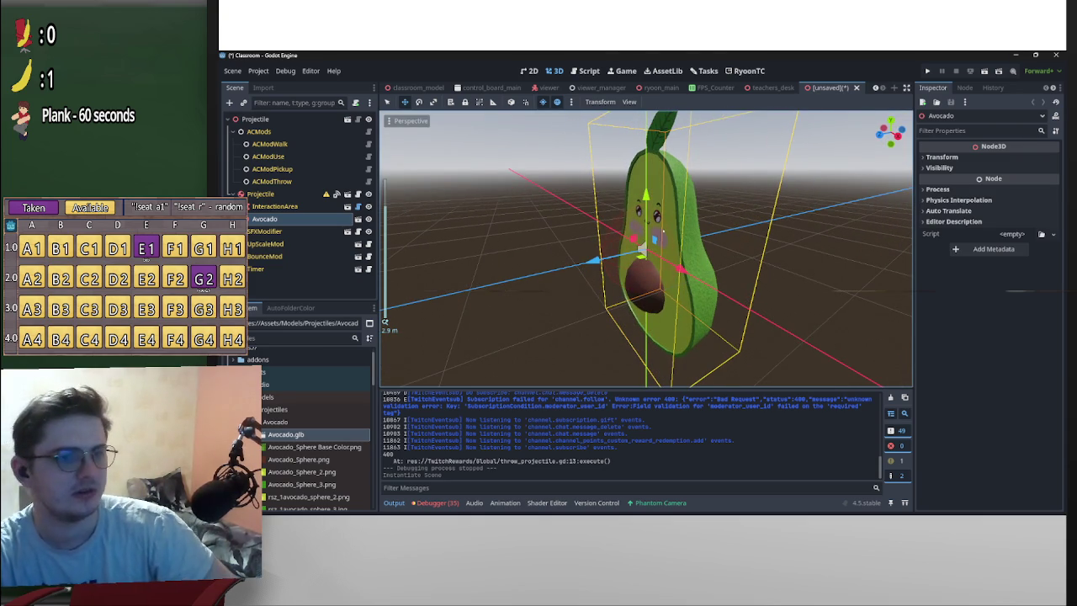
{"action": "scroll", "coordinate": [679, 269], "scroll_direction": "down", "scroll_amount": 5}
{"action": "scroll", "coordinate": [680, 270], "scroll_direction": "up", "scroll_amount": 5}
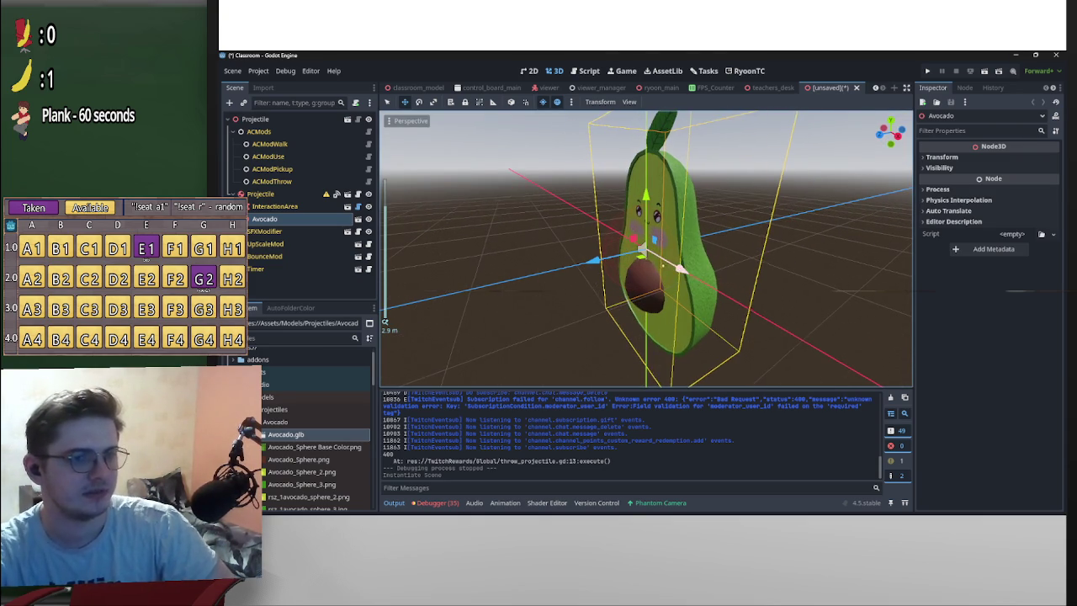
{"action": "left_click", "coordinate": [260, 194]}
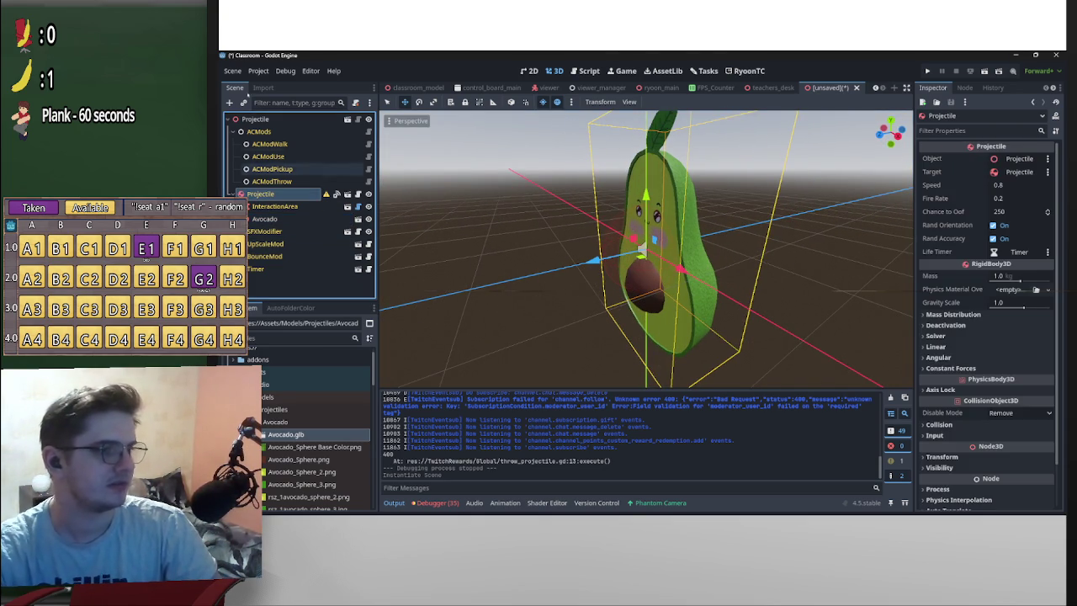
Add a CollisionShape3D under Projectile and assign it a shape
{"action": "left_click", "coordinate": [229, 102]}
{"action": "type", "text": "colli"}
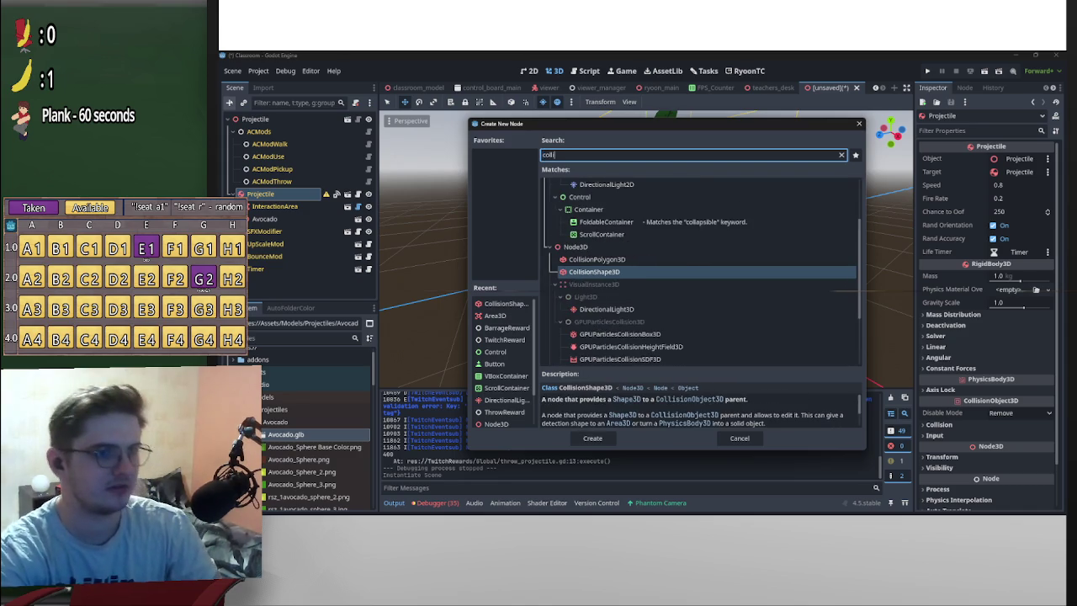
{"action": "key", "text": "Return"}
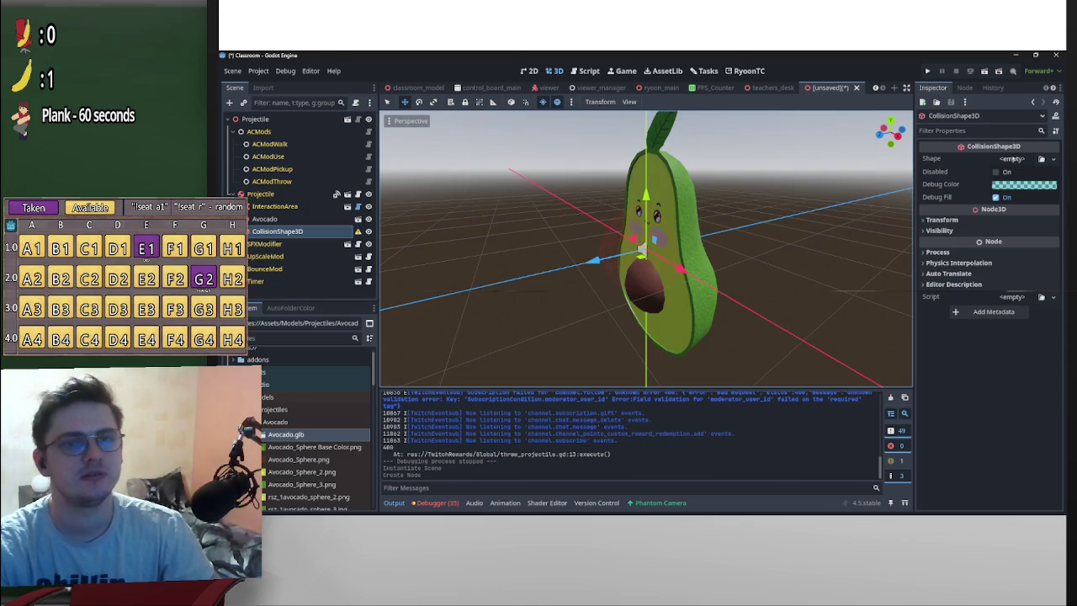
{"action": "left_click", "coordinate": [1013, 158]}
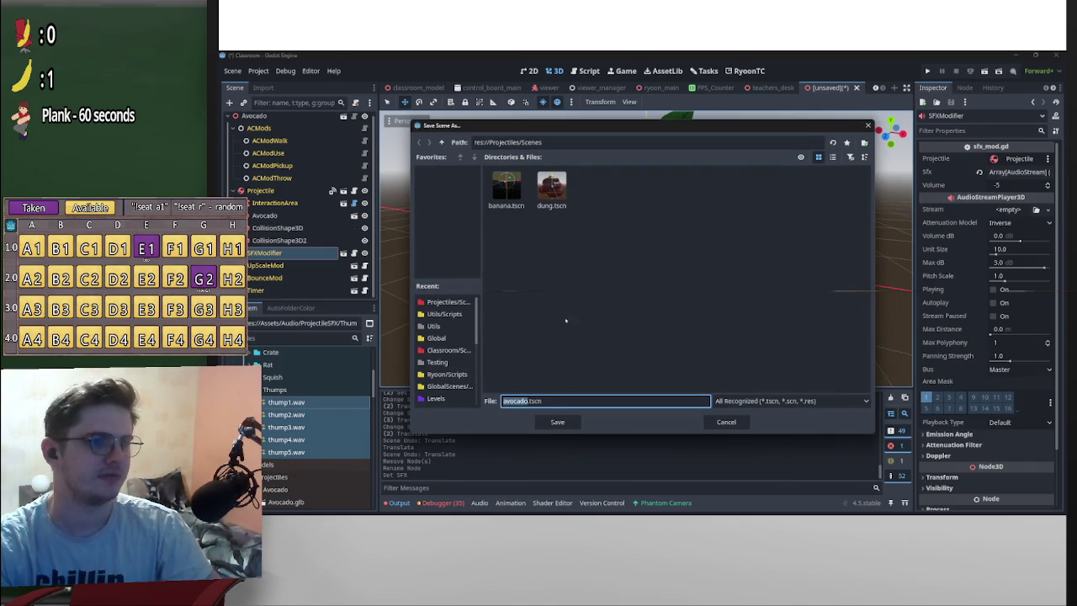
Save the scene as avocado.tscn and open the constants.gd script
{"action": "left_click", "coordinate": [553, 422]}
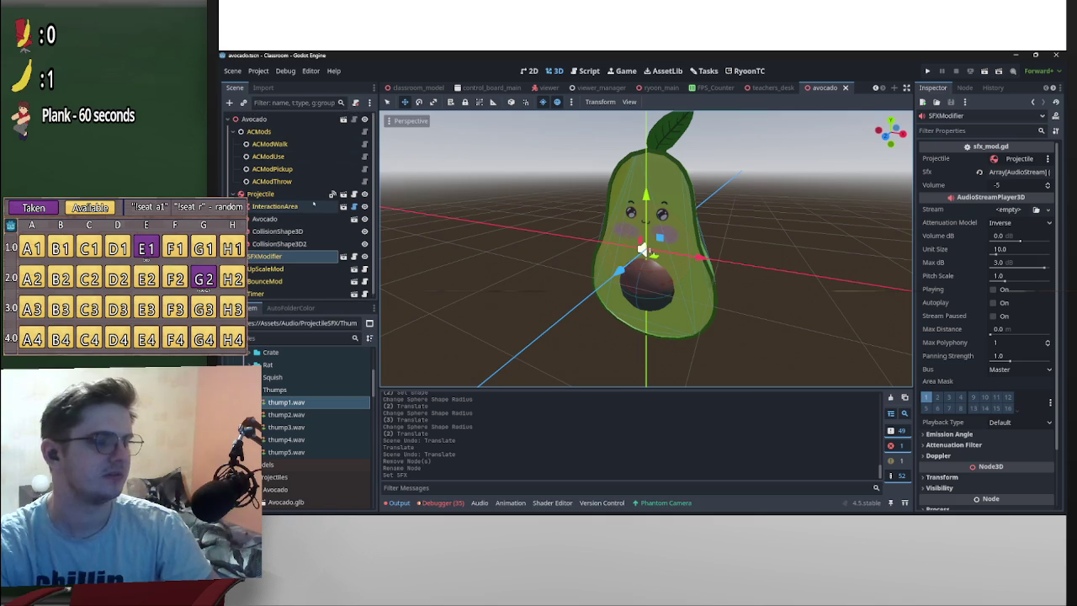
{"action": "scroll", "coordinate": [314, 358], "scroll_direction": "down", "scroll_amount": 5}
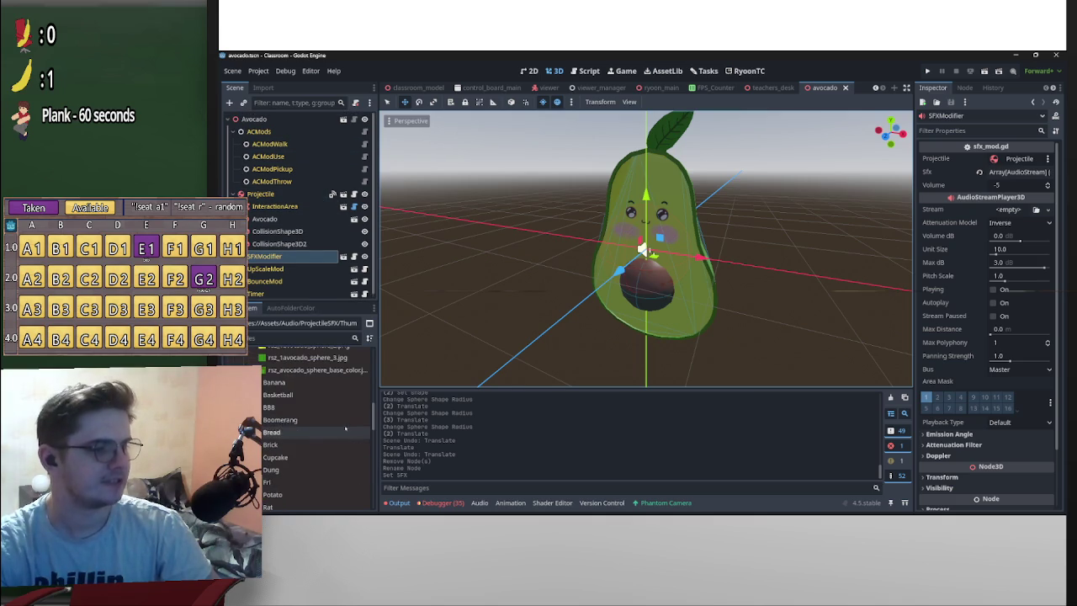
{"action": "scroll", "coordinate": [291, 409], "scroll_direction": "up", "scroll_amount": 2}
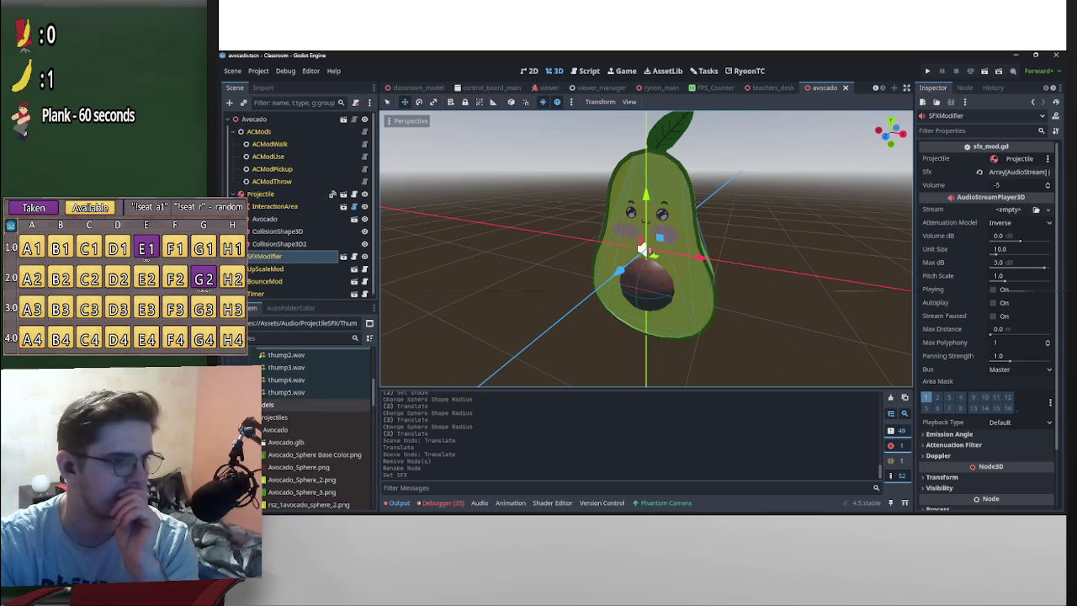
{"action": "scroll", "coordinate": [296, 505], "scroll_direction": "up", "scroll_amount": 12}
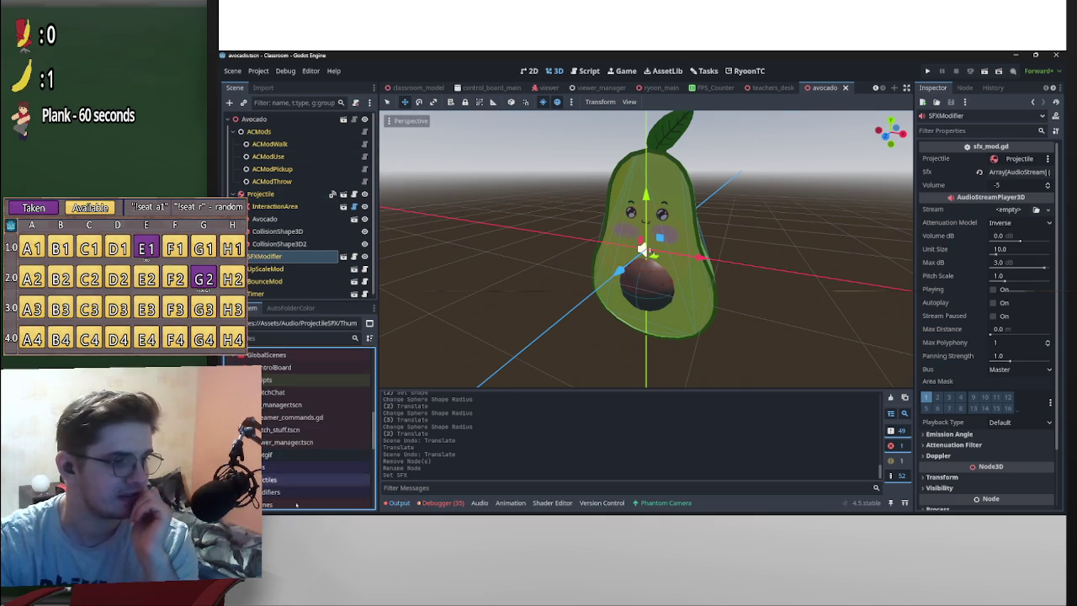
{"action": "scroll", "coordinate": [296, 505], "scroll_direction": "up", "scroll_amount": 10}
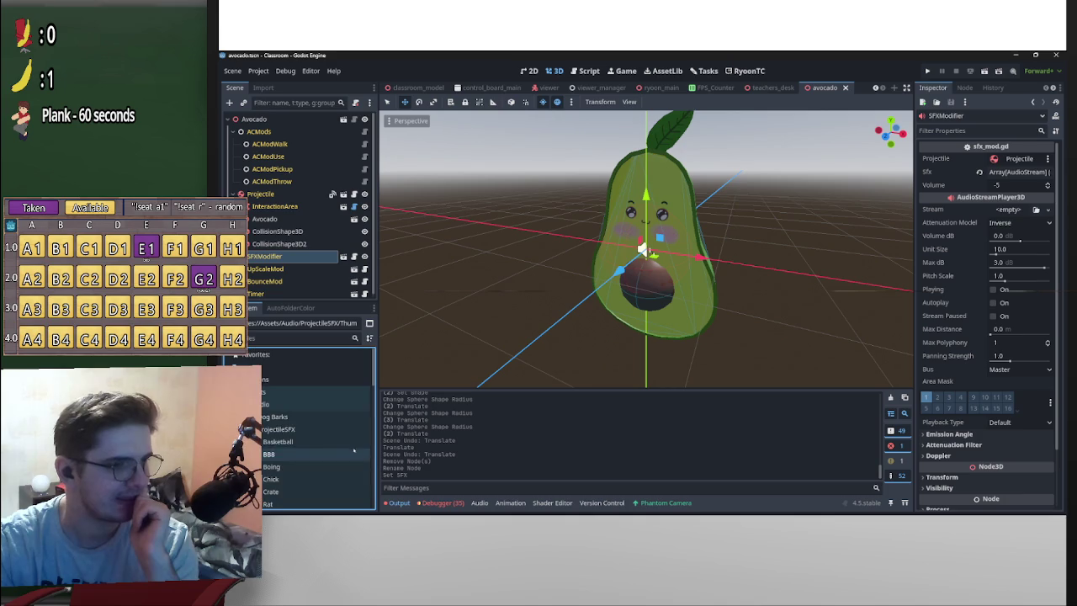
{"action": "left_click", "coordinate": [250, 391]}
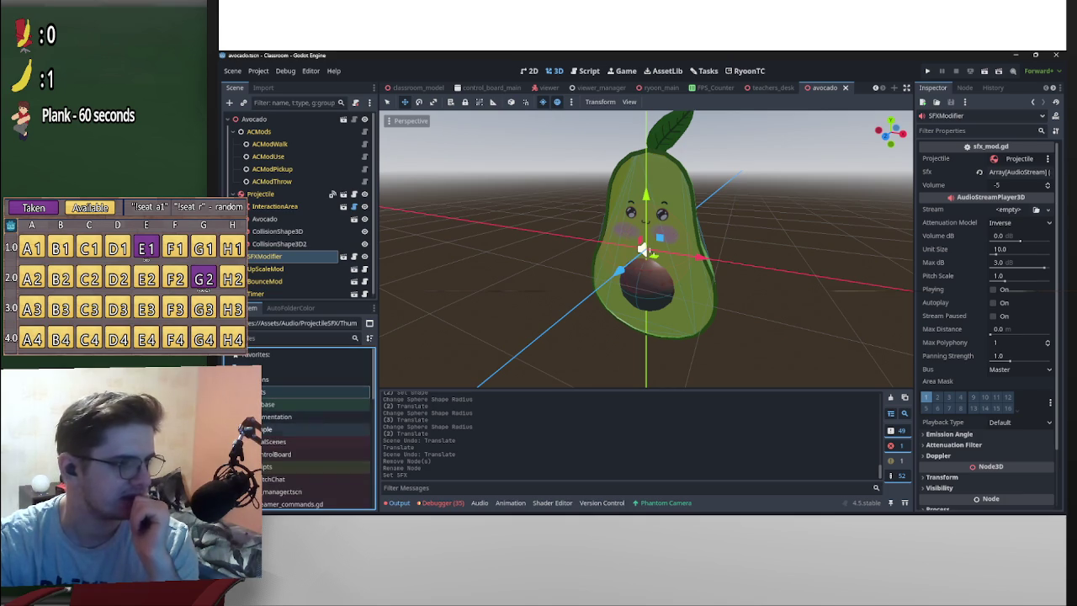
{"action": "scroll", "coordinate": [303, 425], "scroll_direction": "down", "scroll_amount": 2}
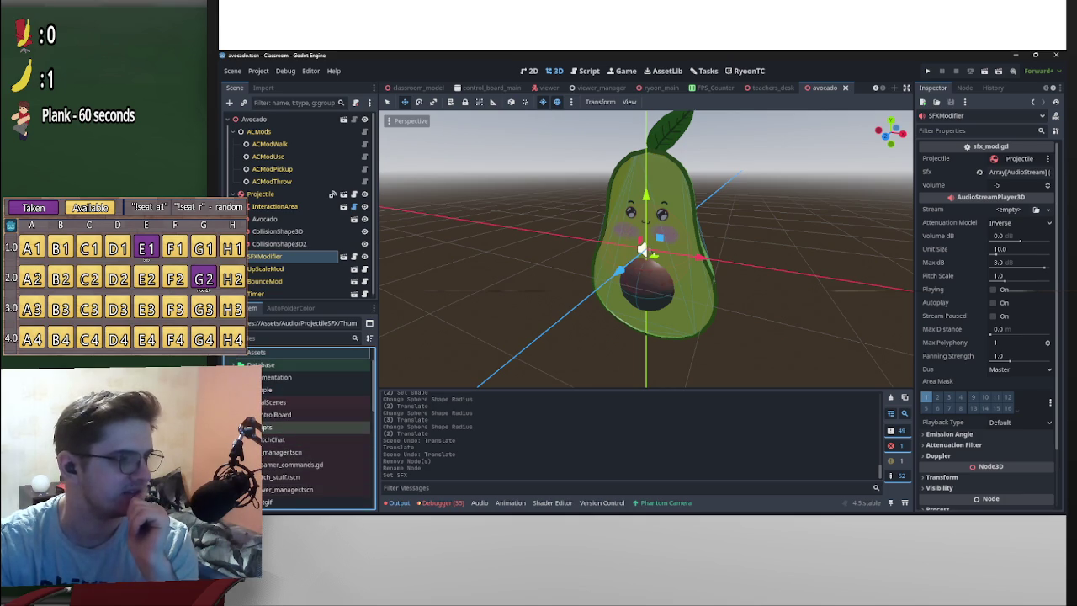
{"action": "left_click", "coordinate": [265, 427]}
{"action": "double_click", "coordinate": [277, 452]}
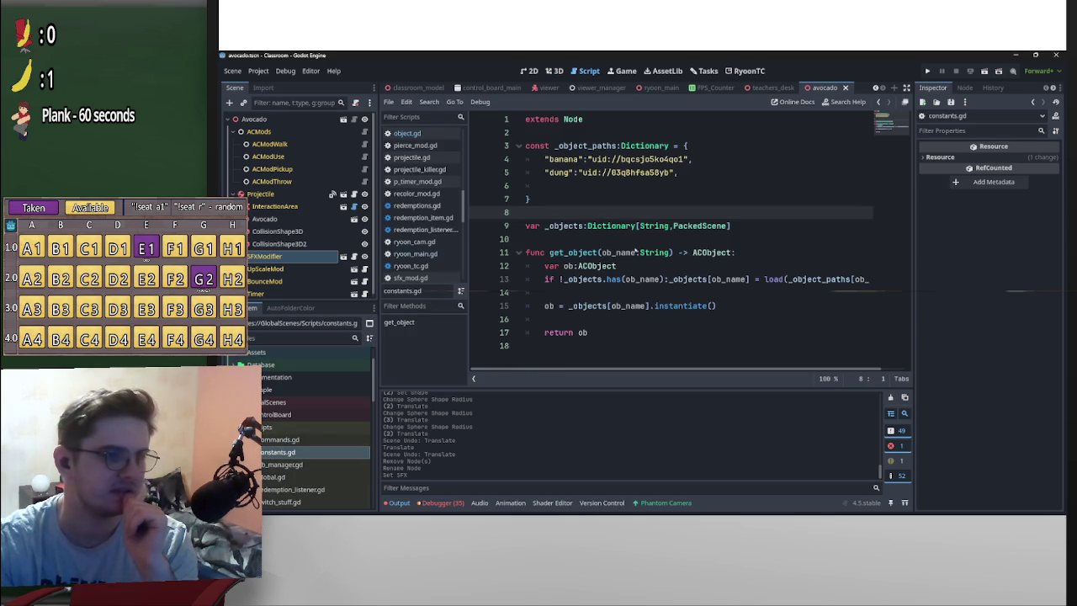
Type a new "avocado": key on line 6 of the _object_paths dictionary
{"action": "left_click", "coordinate": [594, 186]}
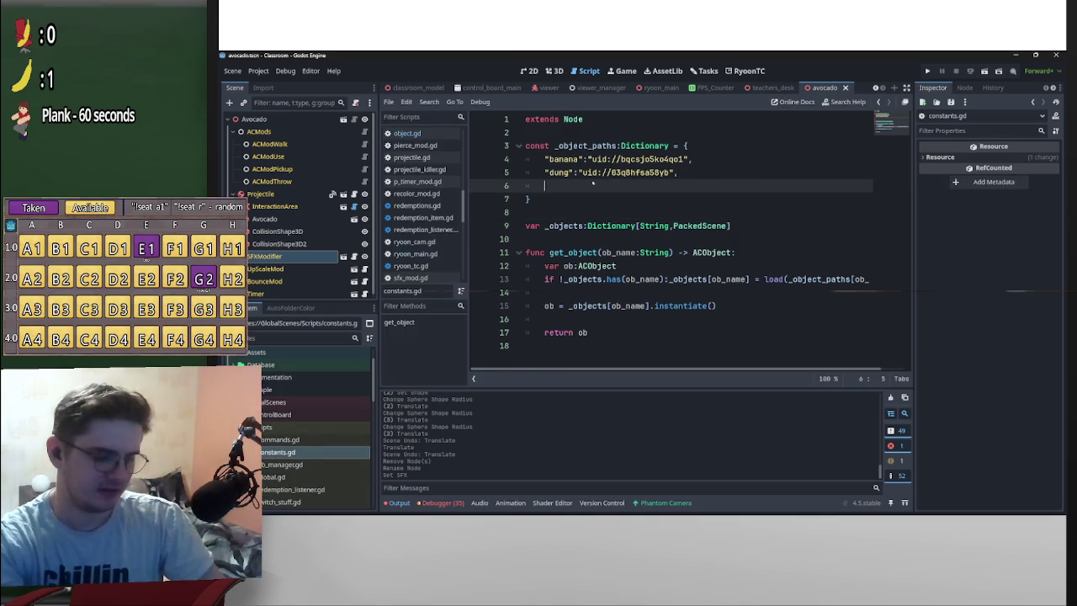
{"action": "type", "text": "\""}
{"action": "key", "text": "BackSpace"}
{"action": "key", "text": "BackSpace"}
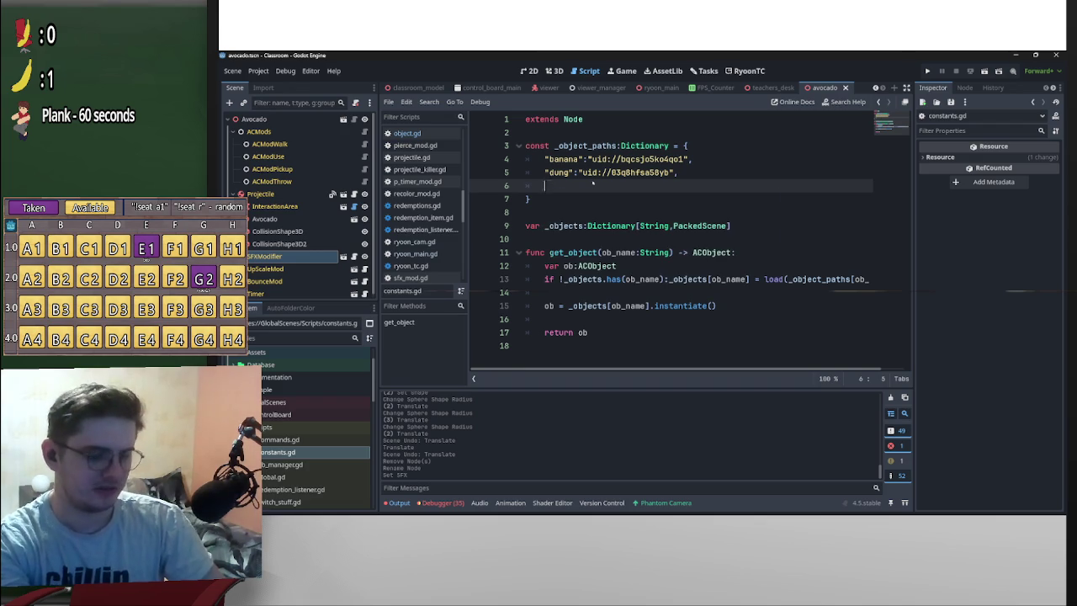
{"action": "type", "text": "Avocado"}
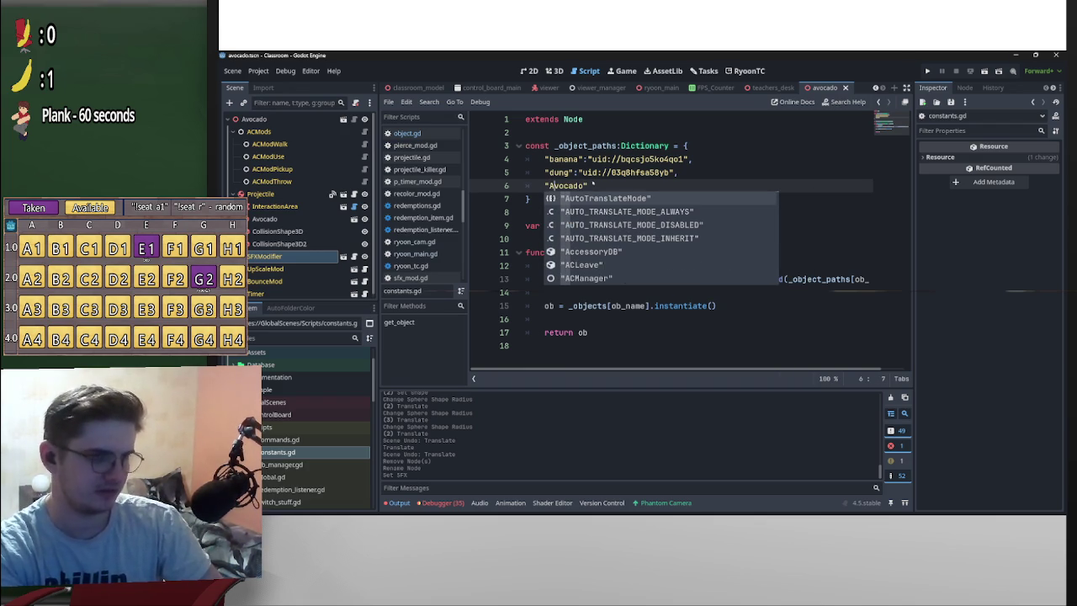
{"action": "key", "text": "BackSpace"}
{"action": "type", "text": "a"}
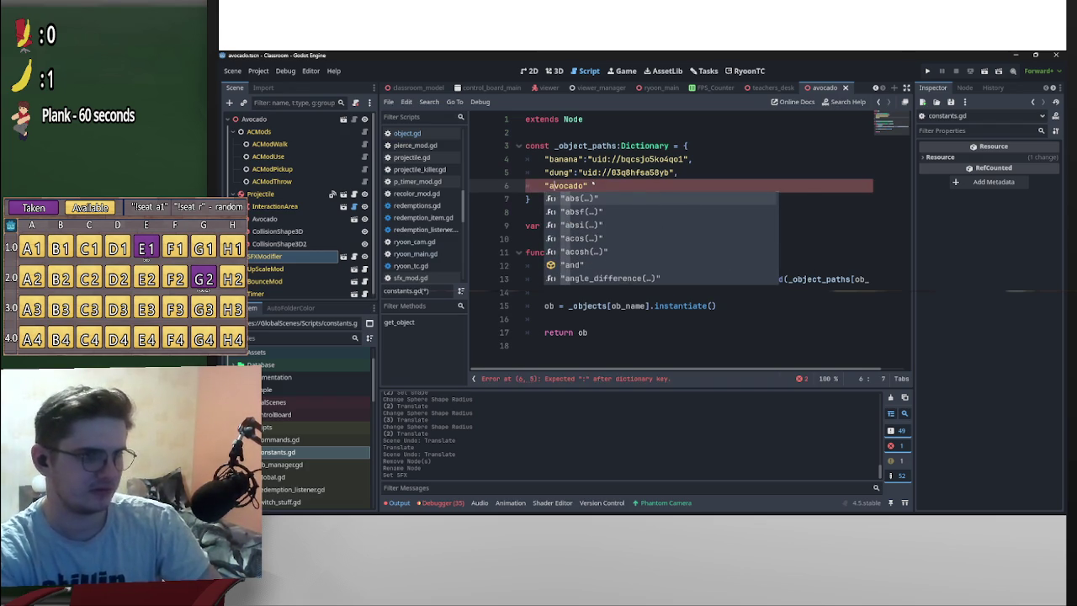
{"action": "left_click", "coordinate": [591, 185]}
{"action": "type", "text": ":"}
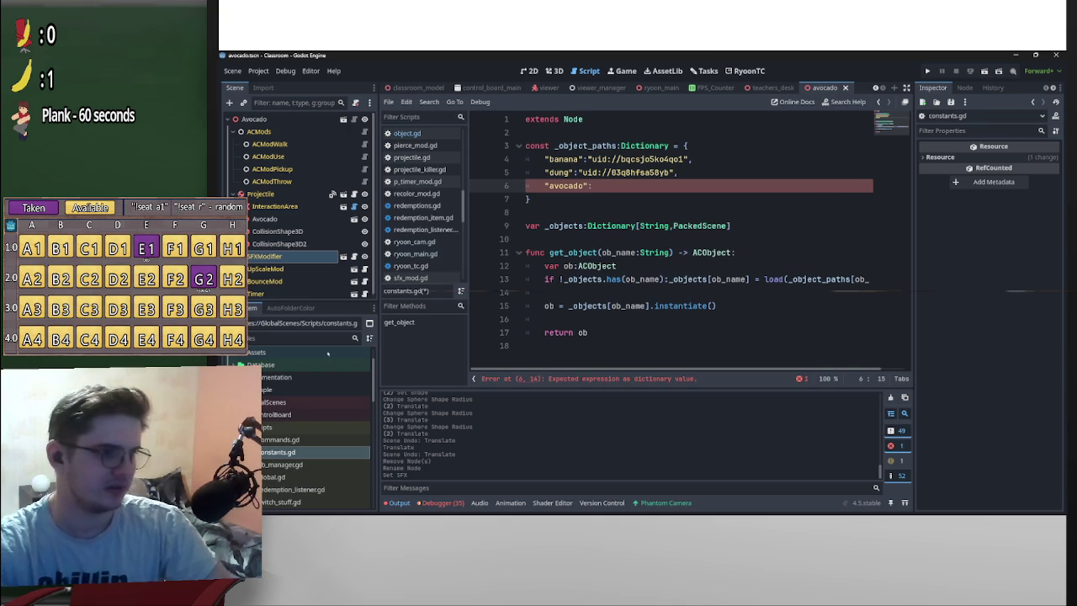
Paste avocado.tscn's copied UID as the avocado entry's value
{"action": "scroll", "coordinate": [328, 353], "scroll_direction": "down", "scroll_amount": 5}
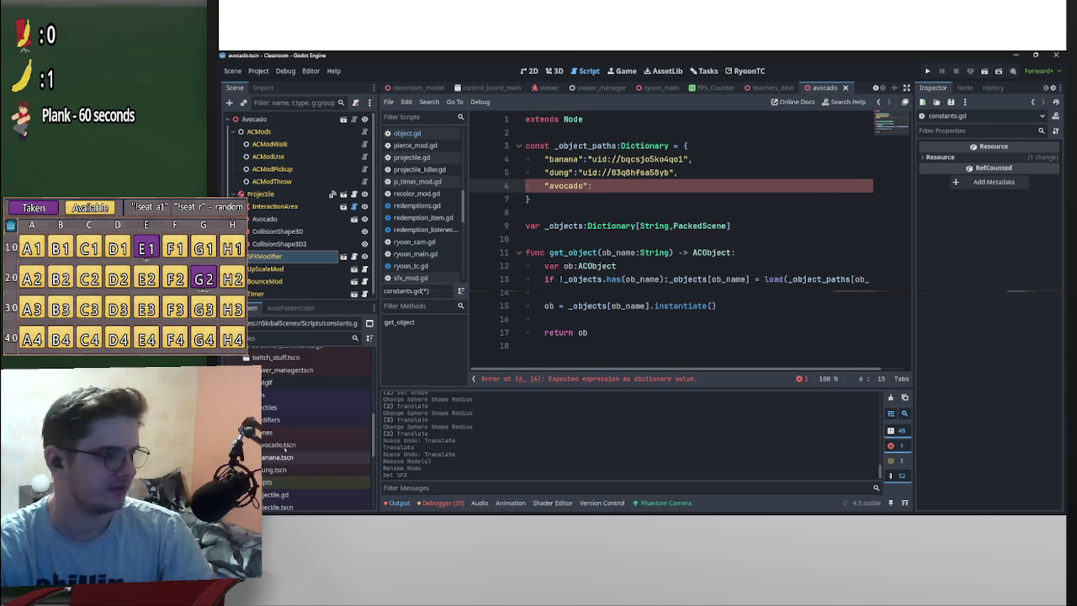
{"action": "right_click", "coordinate": [285, 445]}
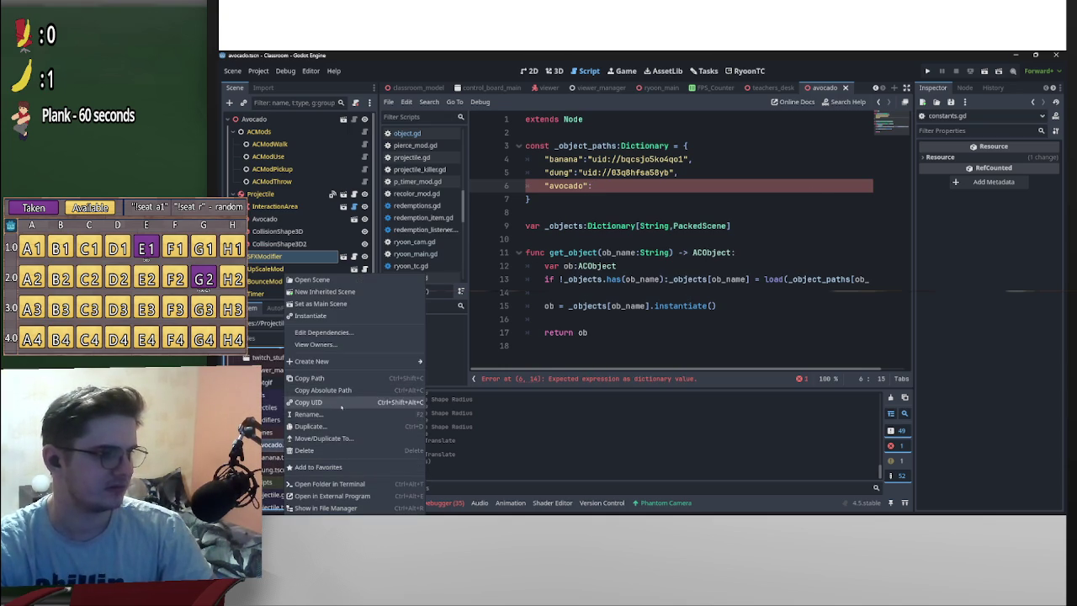
{"action": "left_click", "coordinate": [342, 407]}
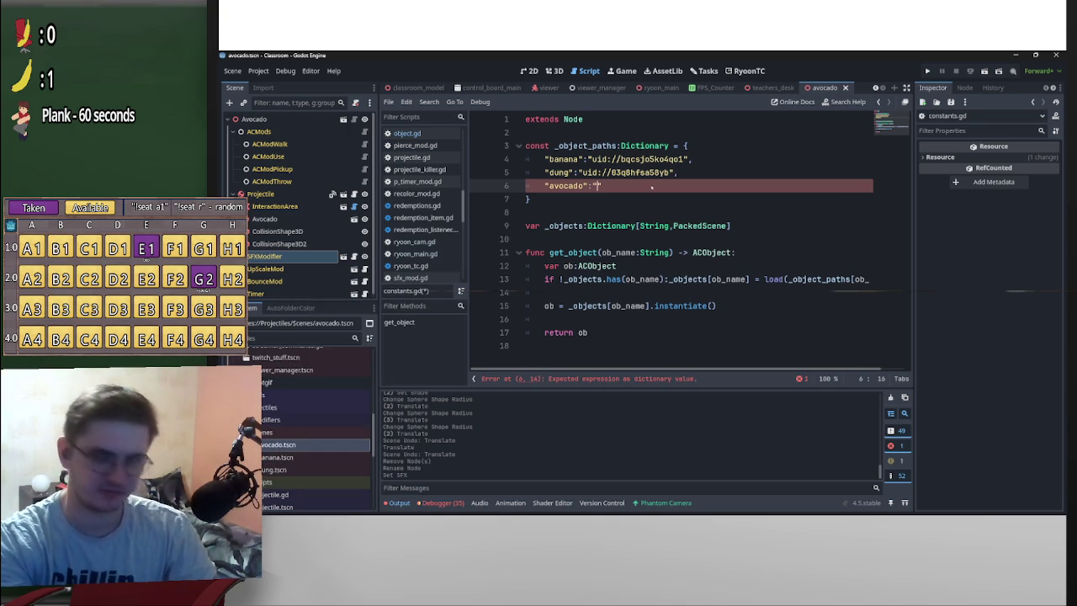
{"action": "key", "text": "ctrl+v"}
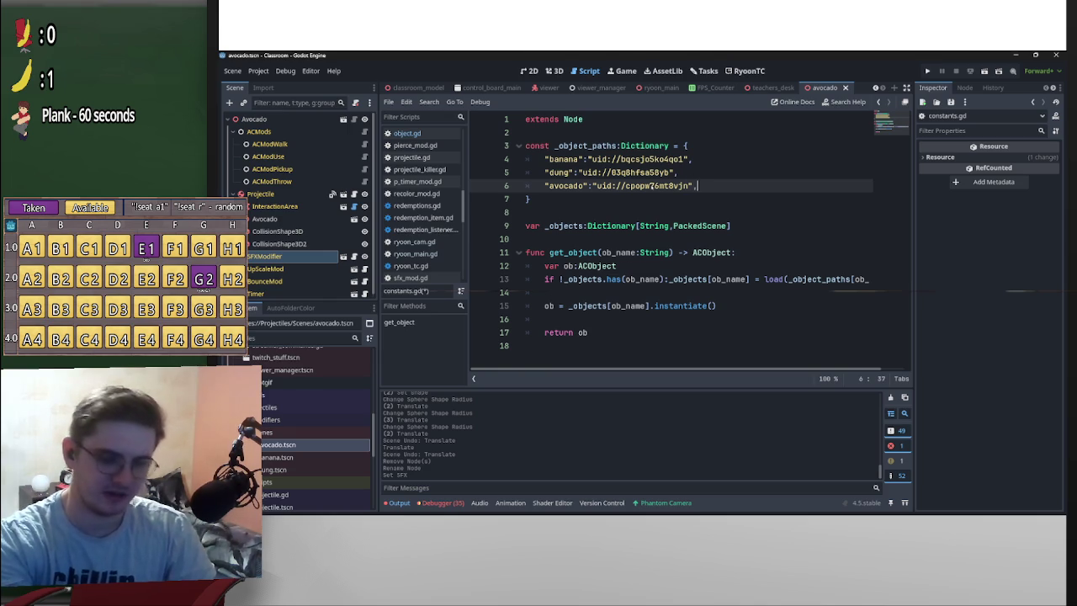
{"action": "key", "text": "Return"}
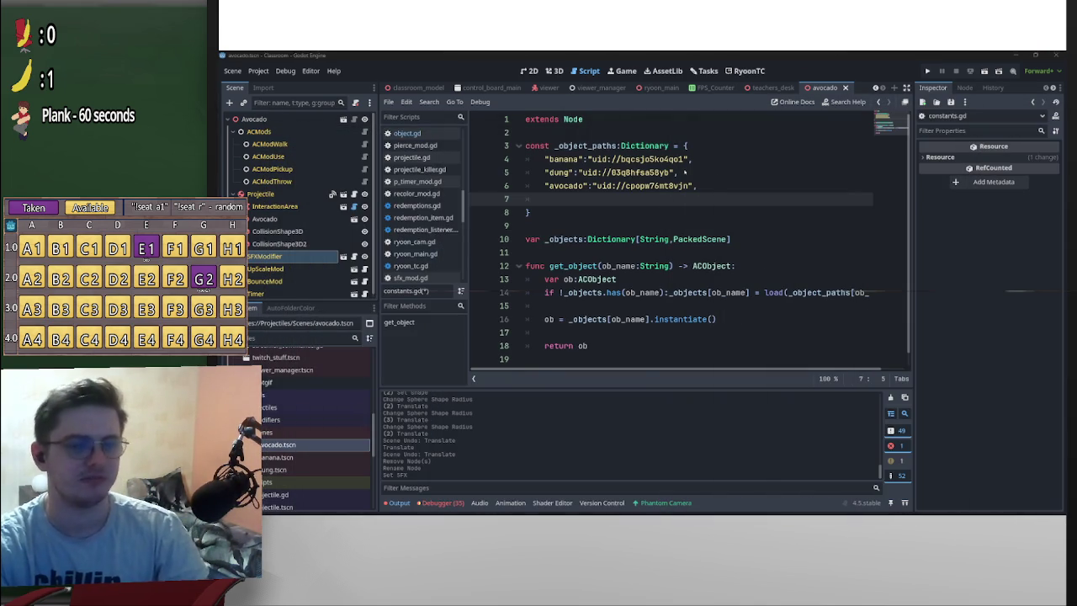
{"action": "left_click", "coordinate": [720, 187]}
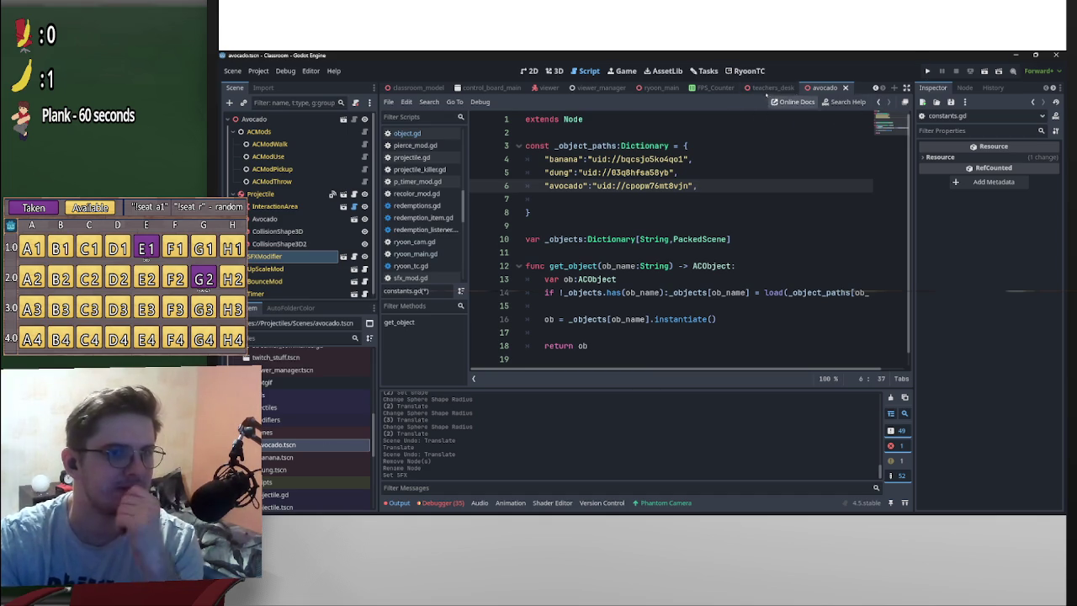
Create a new scene inherited from template.tscn and browse to the Basketball sound folder
{"action": "left_click", "coordinate": [772, 87]}
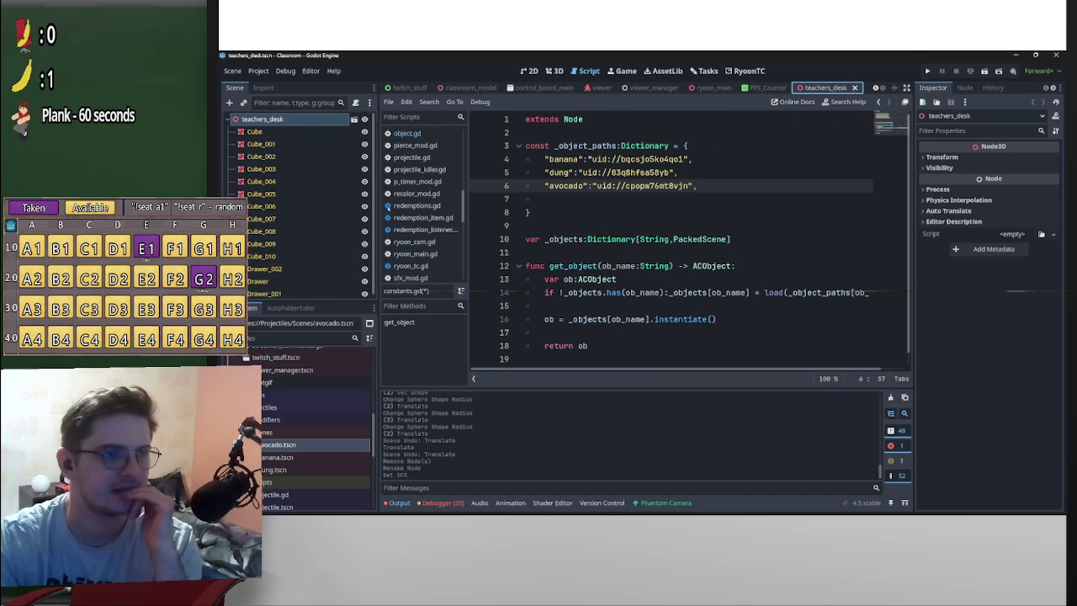
{"action": "scroll", "coordinate": [310, 418], "scroll_direction": "down", "scroll_amount": 3}
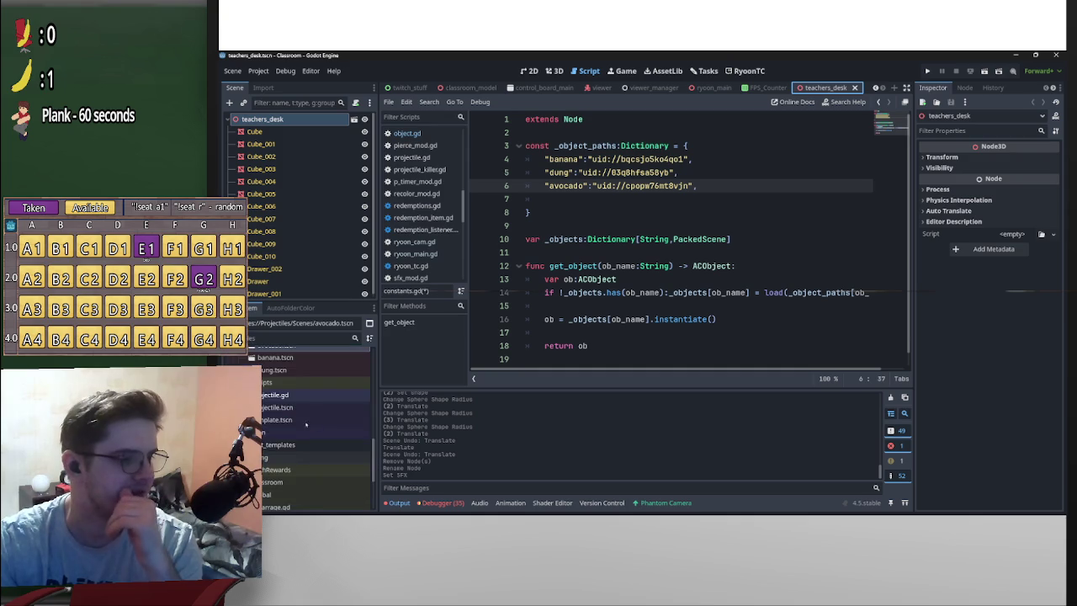
{"action": "right_click", "coordinate": [288, 419]}
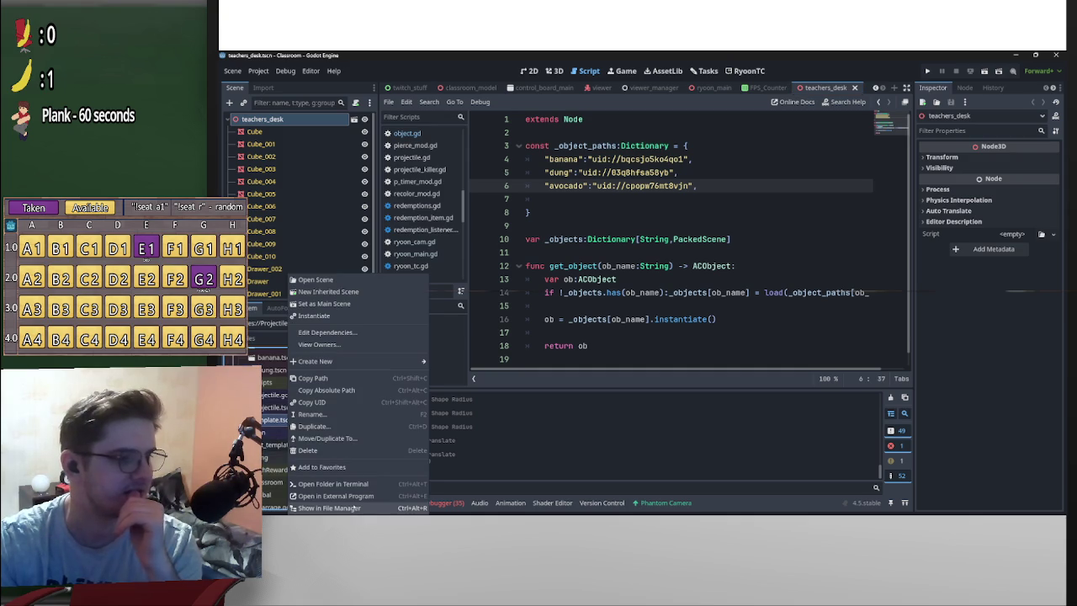
{"action": "left_click", "coordinate": [349, 293]}
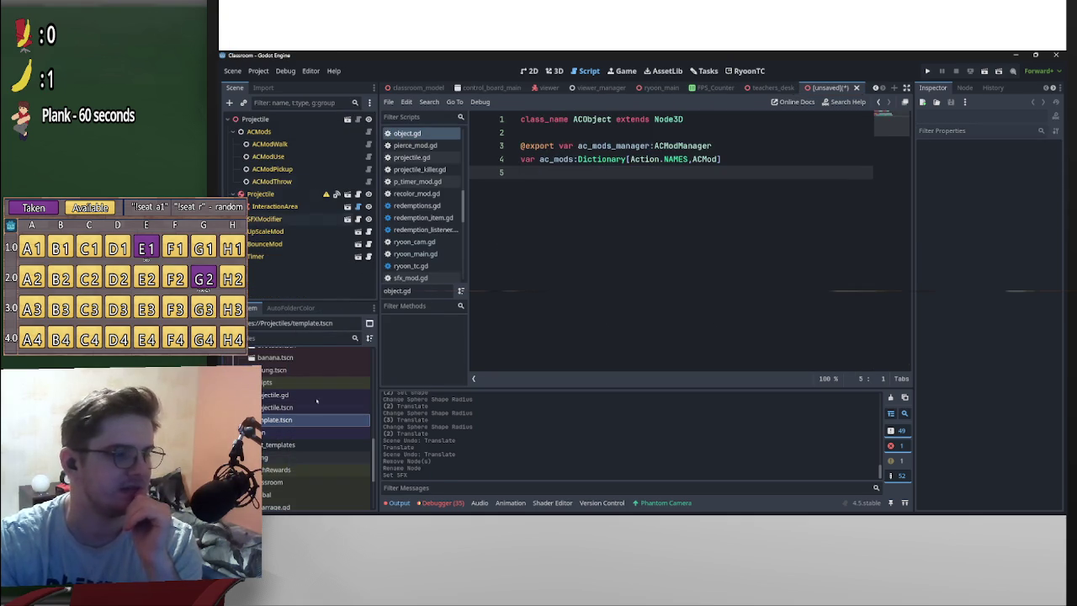
{"action": "scroll", "coordinate": [317, 401], "scroll_direction": "up", "scroll_amount": 10}
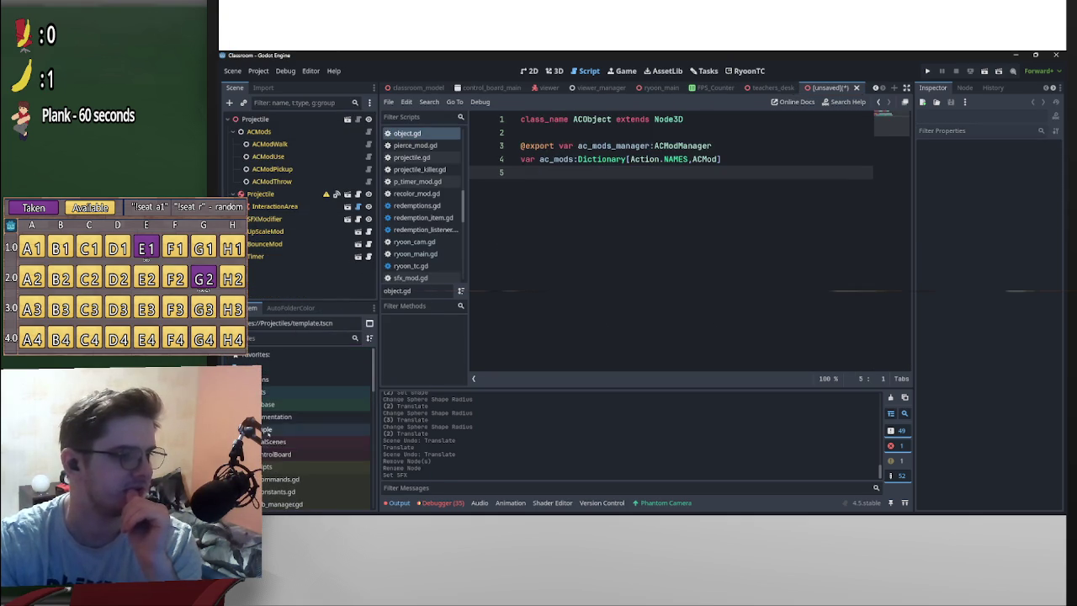
{"action": "scroll", "coordinate": [316, 437], "scroll_direction": "down", "scroll_amount": 1}
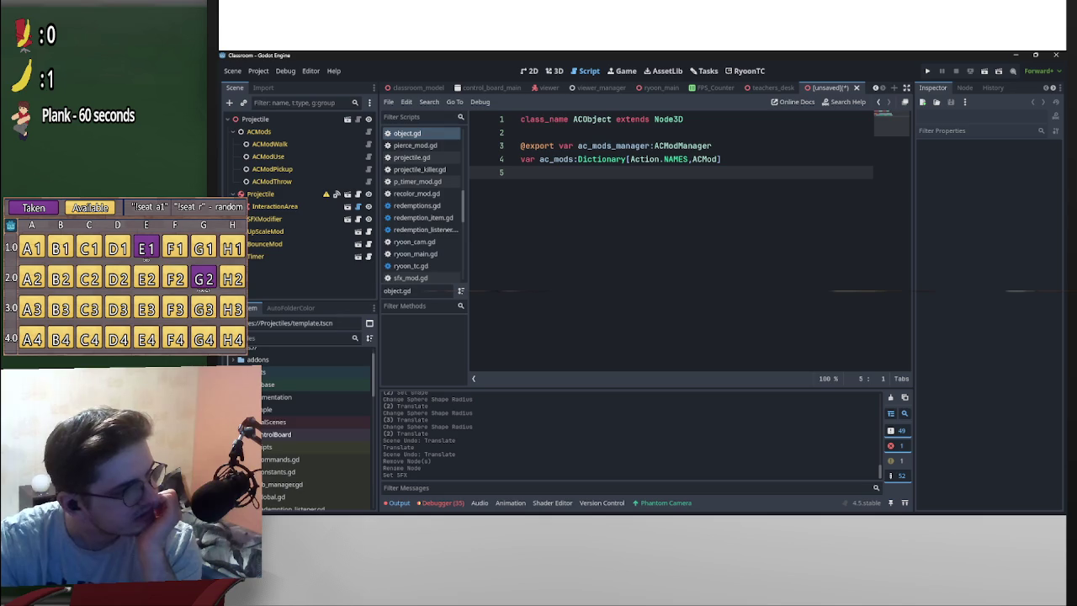
{"action": "left_click", "coordinate": [303, 408]}
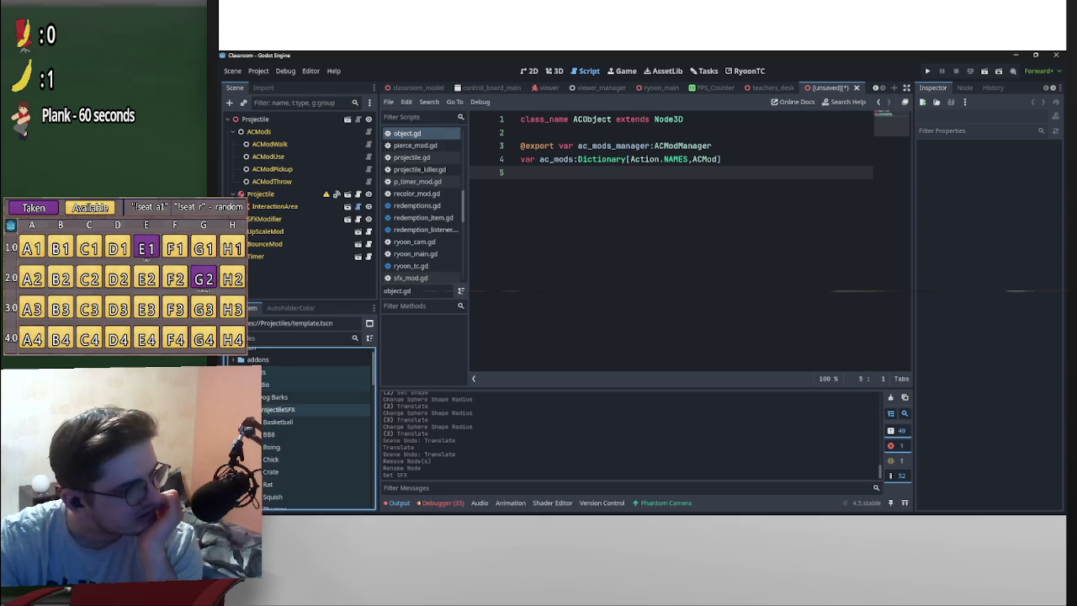
{"action": "scroll", "coordinate": [289, 383], "scroll_direction": "down", "scroll_amount": 3}
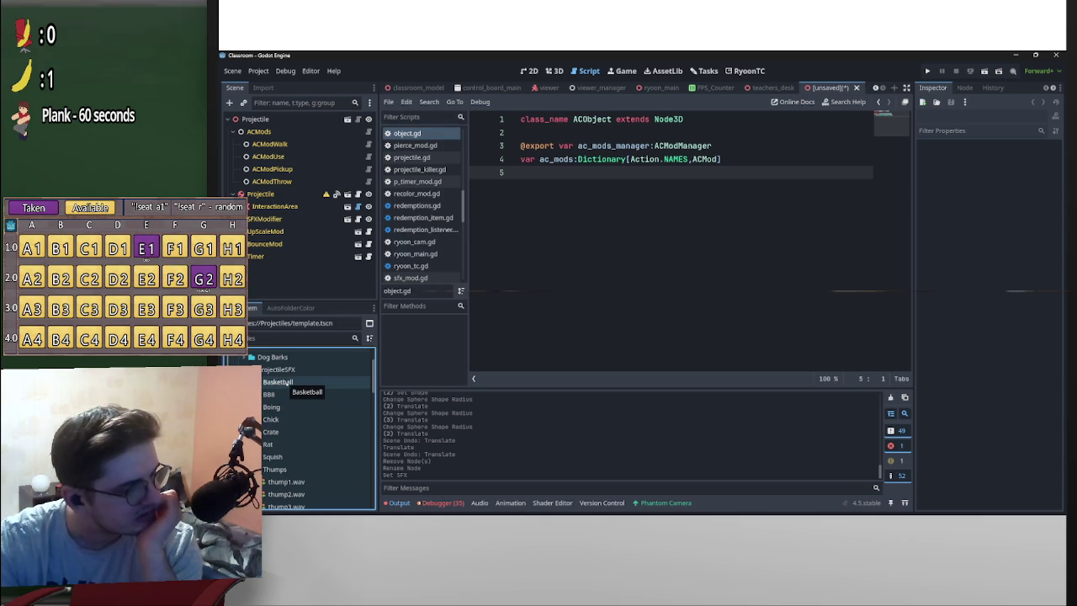
{"action": "left_click", "coordinate": [287, 383]}
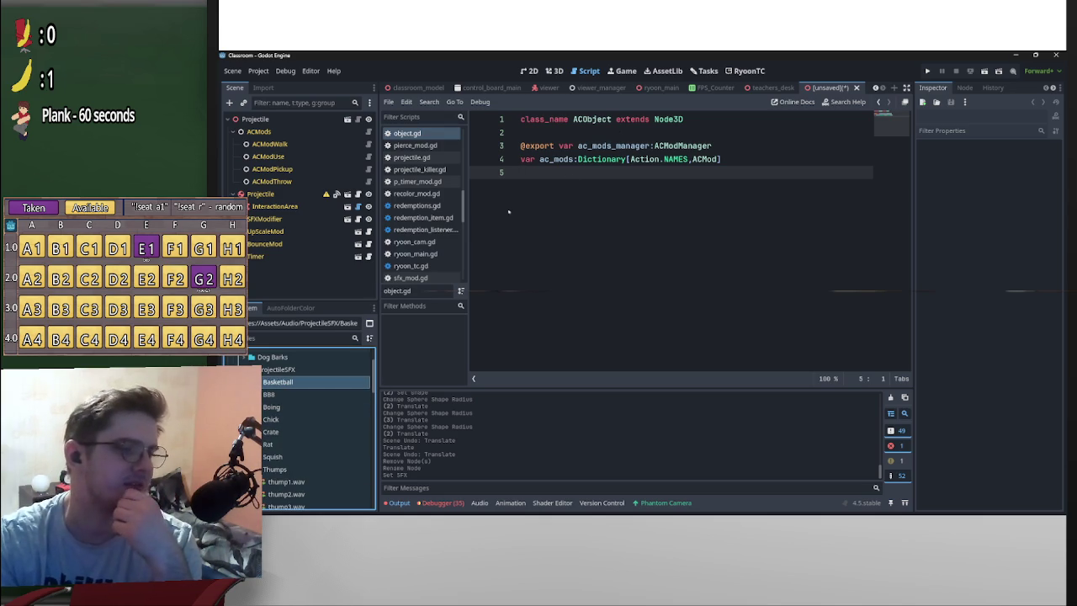
{"action": "left_click", "coordinate": [557, 70]}
{"action": "left_click", "coordinate": [529, 71]}
Assign the seven b_ball sound files to SFXModifier's Sfx array
{"action": "left_click", "coordinate": [554, 70]}
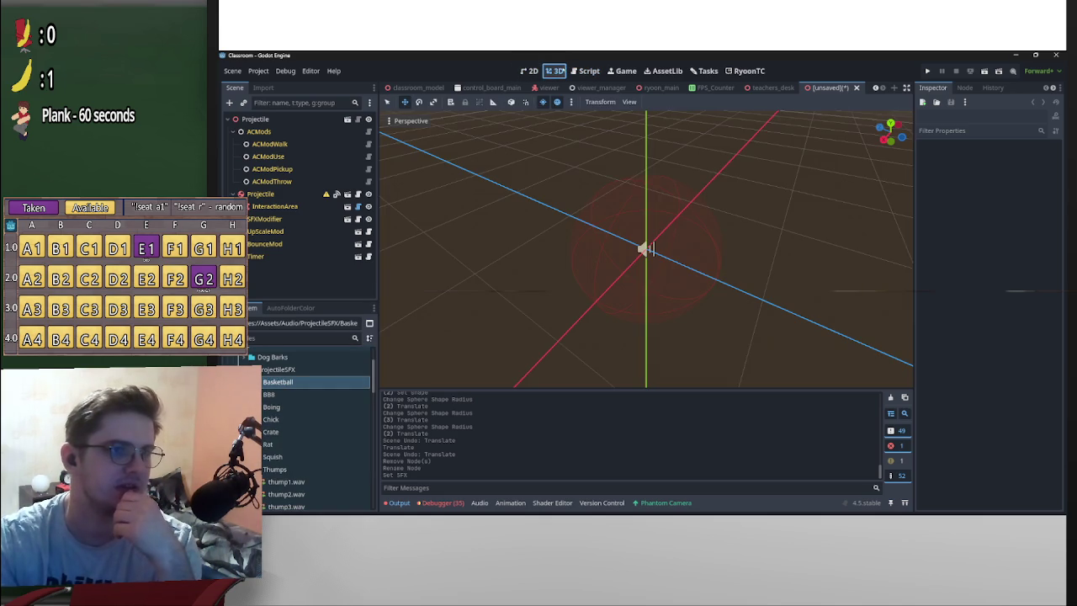
{"action": "double_click", "coordinate": [283, 383]}
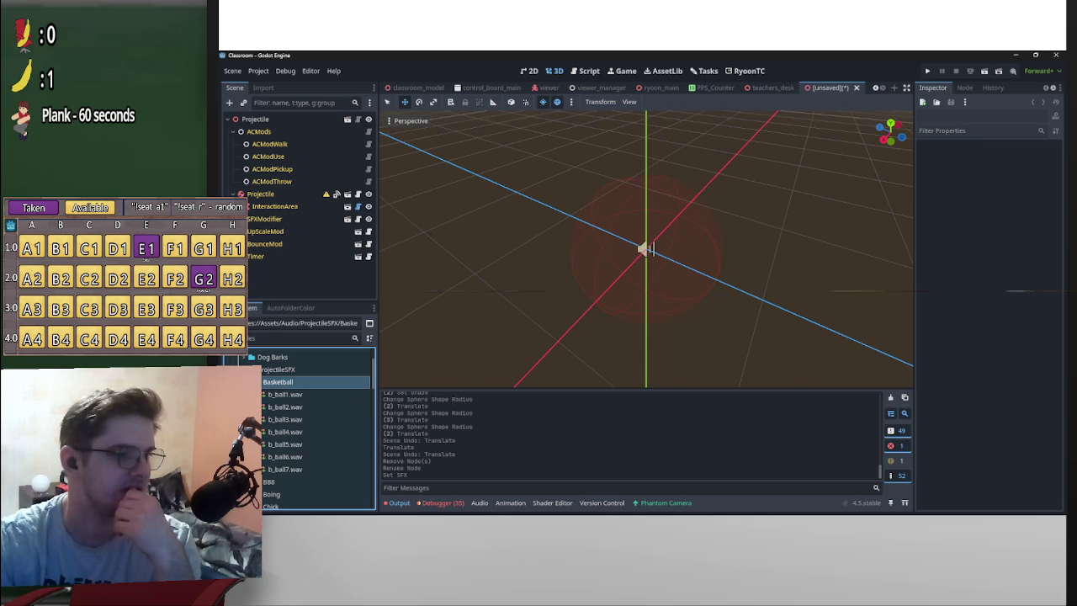
{"action": "left_click", "coordinate": [285, 395]}
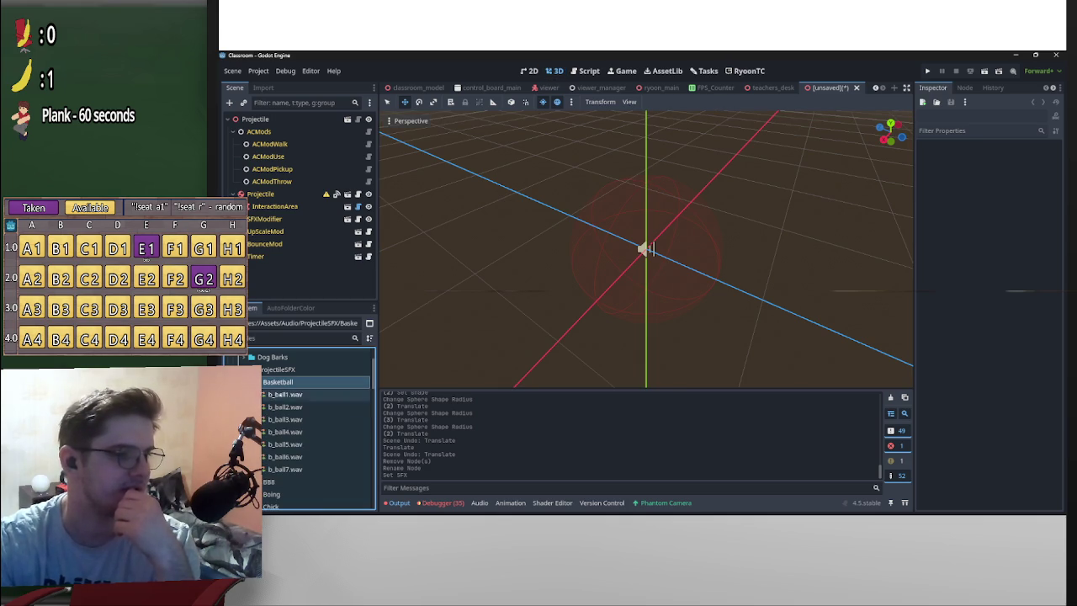
{"action": "left_click", "coordinate": [303, 469], "text": "shift"}
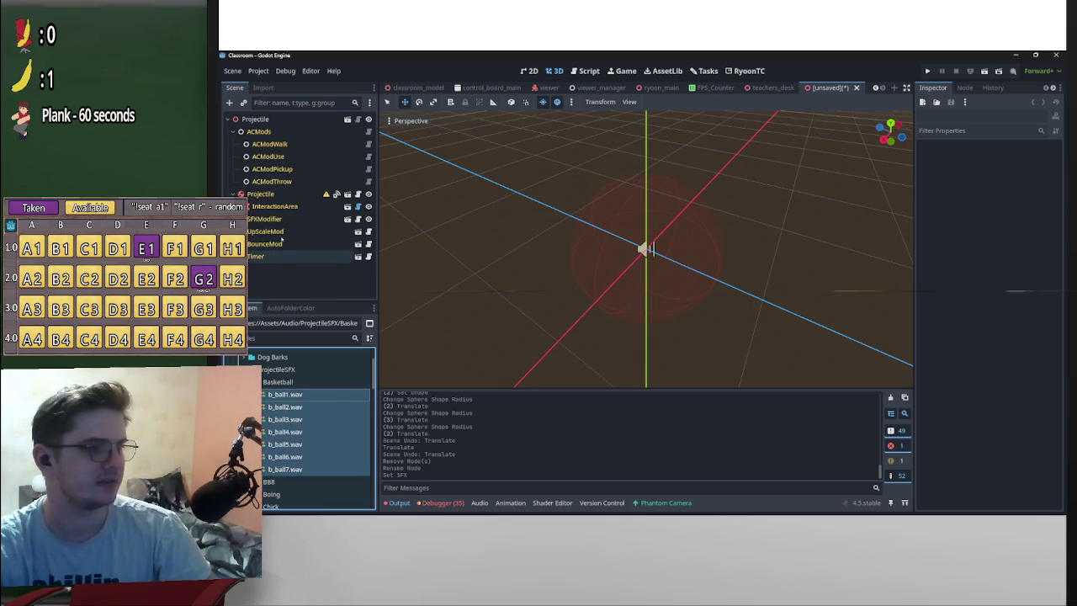
{"action": "left_click", "coordinate": [285, 219]}
{"action": "mouse_move", "coordinate": [300, 394]}
{"action": "left_mouse_down"}
{"action": "mouse_move", "coordinate": [805, 300]}
{"action": "mouse_move", "coordinate": [1018, 171]}
{"action": "left_mouse_up"}
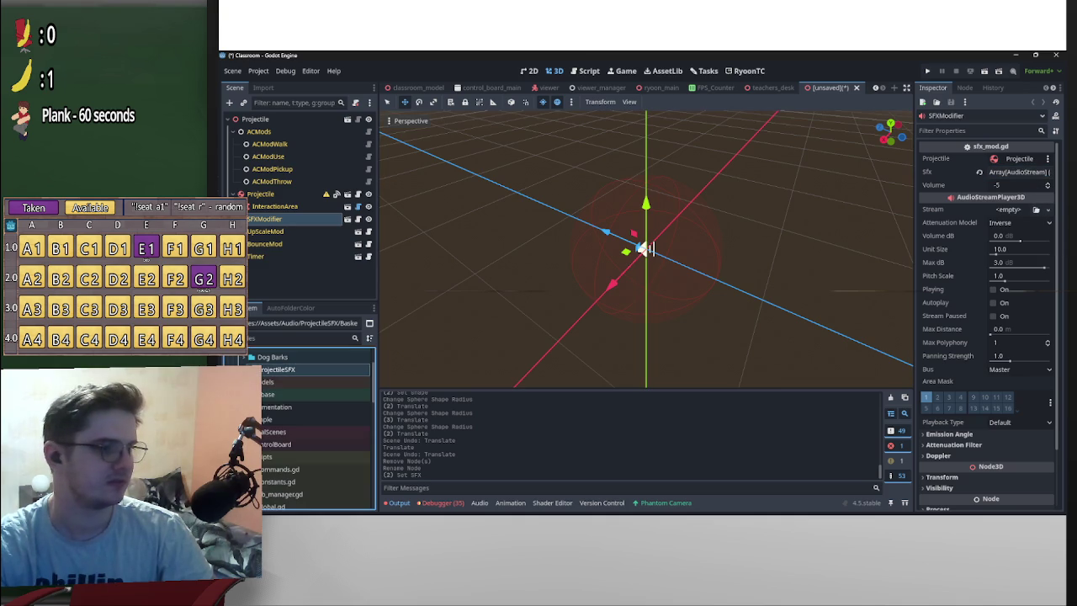
Add basketball.glb as a child of the Projectile node
{"action": "left_click", "coordinate": [278, 369]}
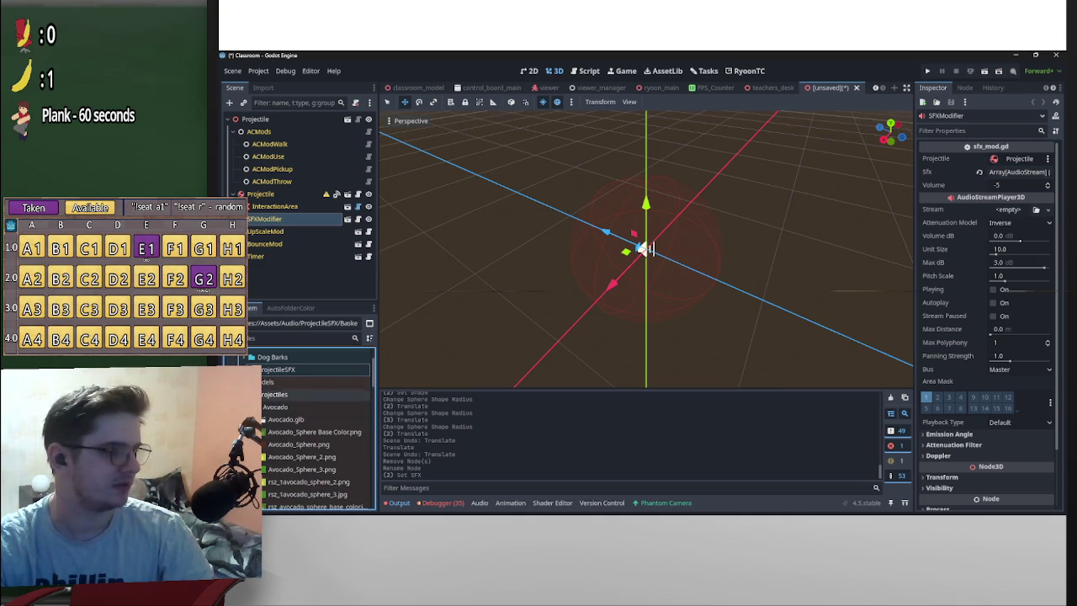
{"action": "left_click", "coordinate": [258, 406]}
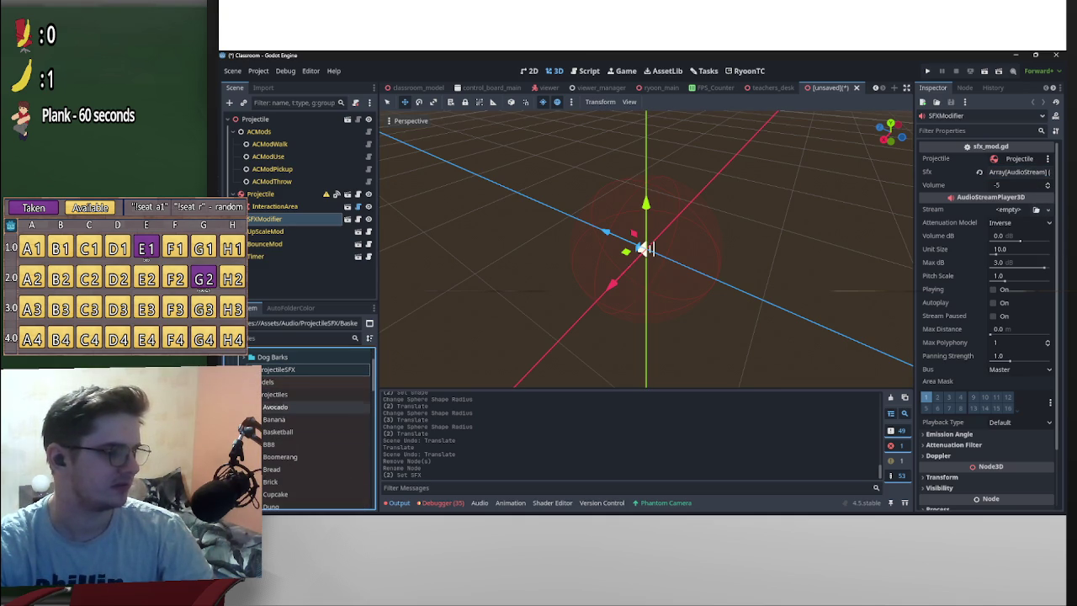
{"action": "left_click", "coordinate": [271, 444]}
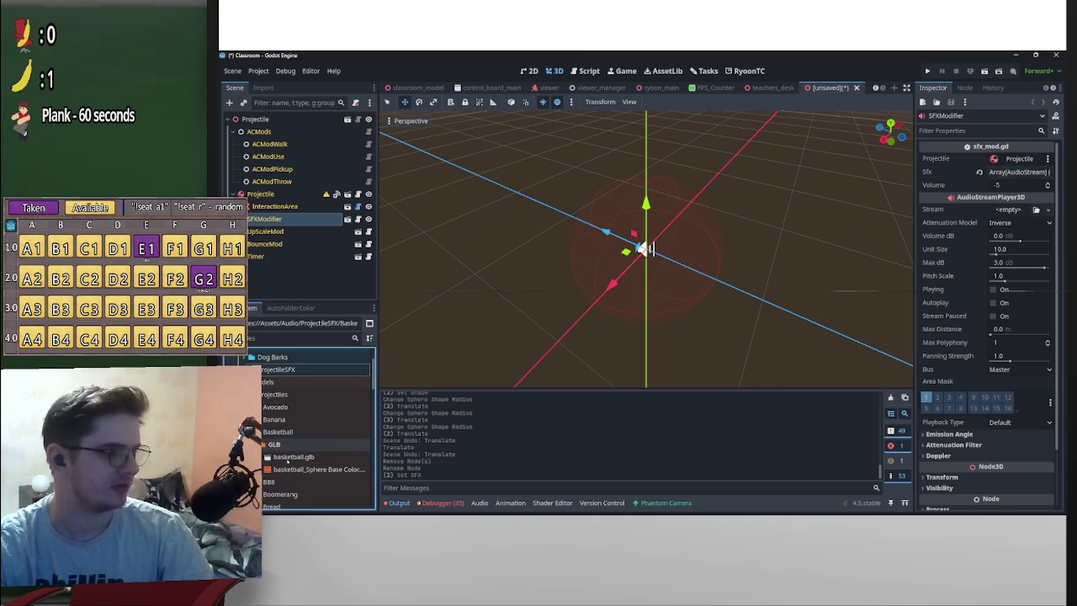
{"action": "left_click_drag", "start_coordinate": [291, 457], "coordinate": [296, 211]}
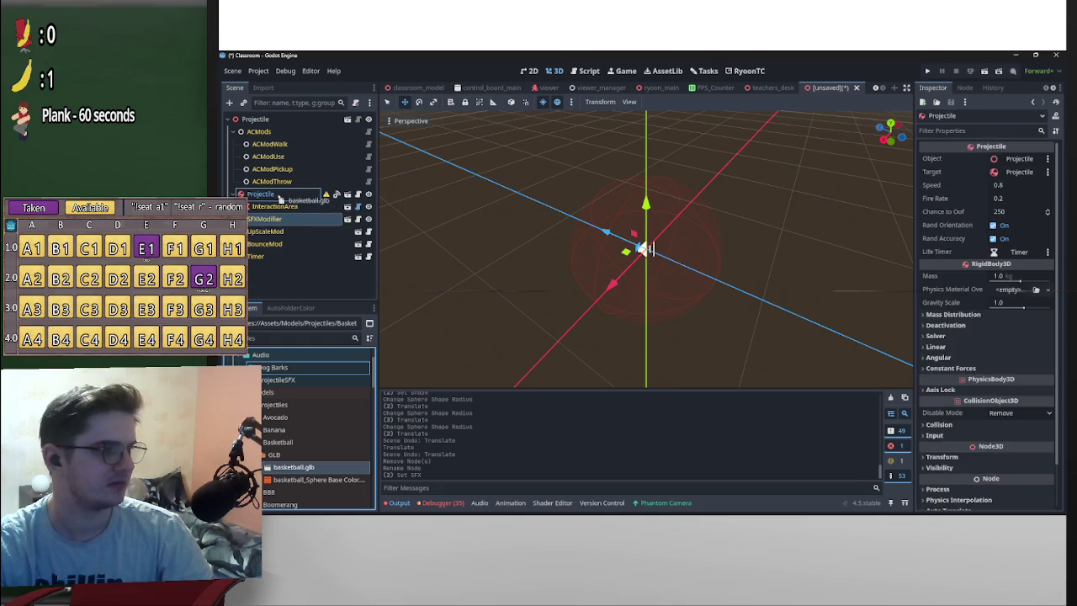
{"action": "scroll", "coordinate": [695, 271], "scroll_direction": "up", "scroll_amount": 3}
Save the new projectile scene as basketball.tscn
{"action": "scroll", "coordinate": [723, 265], "scroll_direction": "down", "scroll_amount": 6}
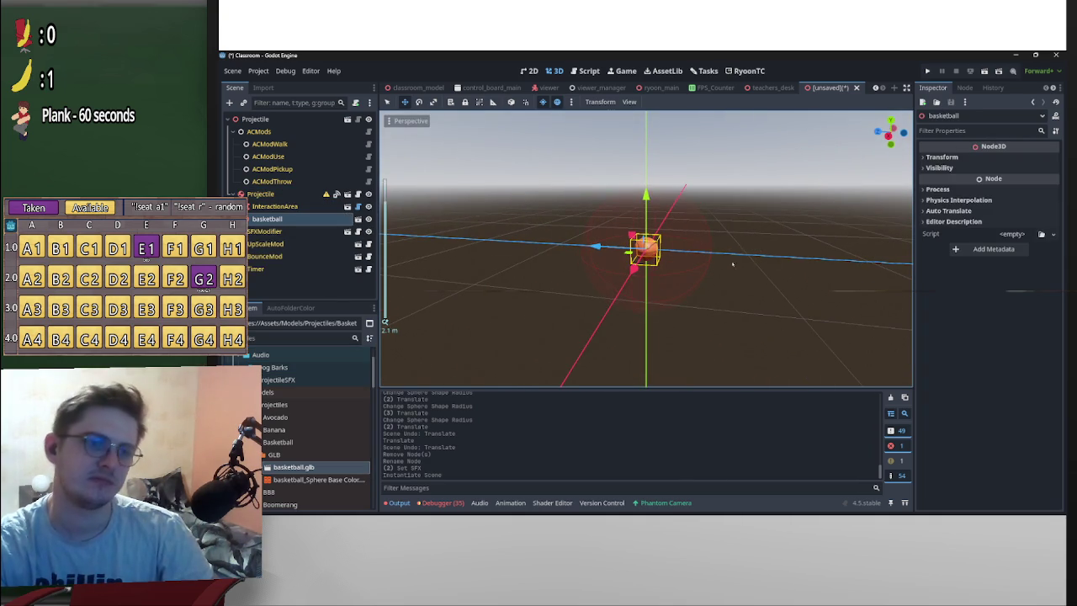
{"action": "left_click_drag", "start_coordinate": [732, 265], "coordinate": [757, 244]}
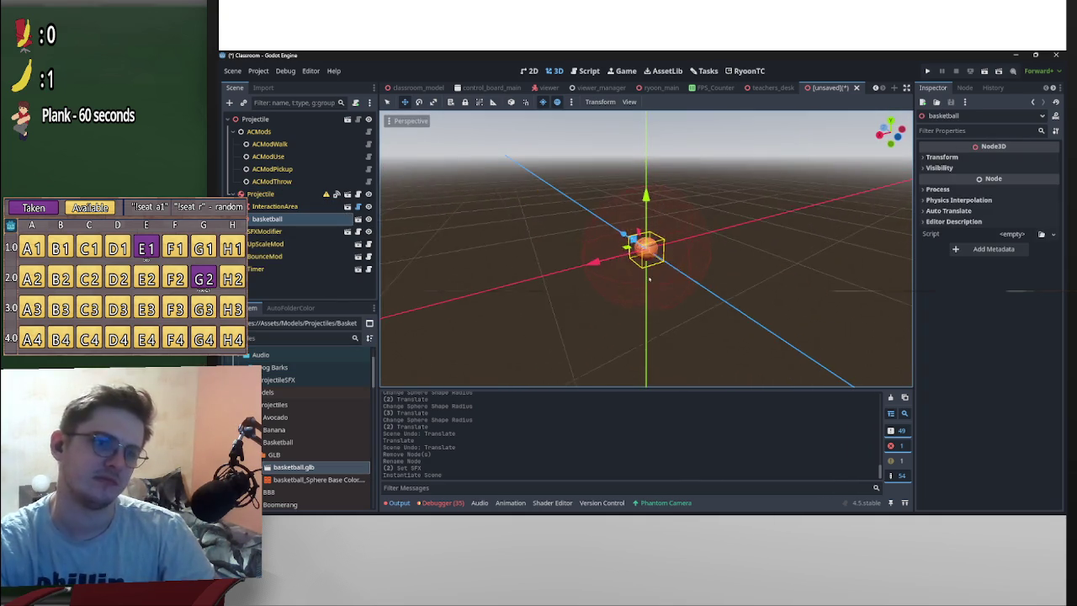
{"action": "scroll", "coordinate": [757, 244], "scroll_direction": "up", "scroll_amount": 3}
{"action": "key", "text": "ctrl+s"}
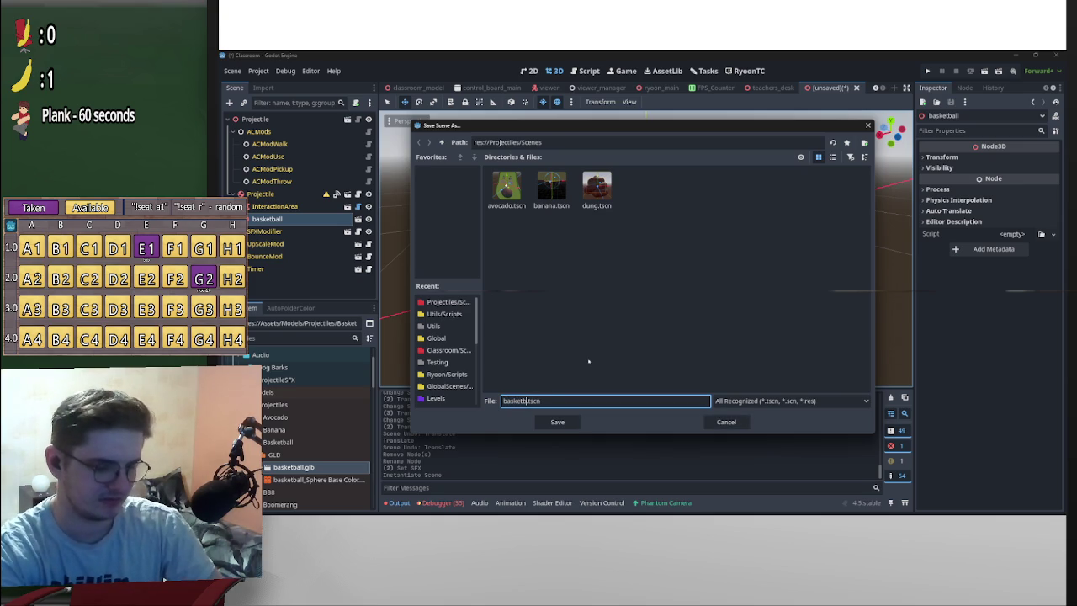
{"action": "key", "text": "Return"}
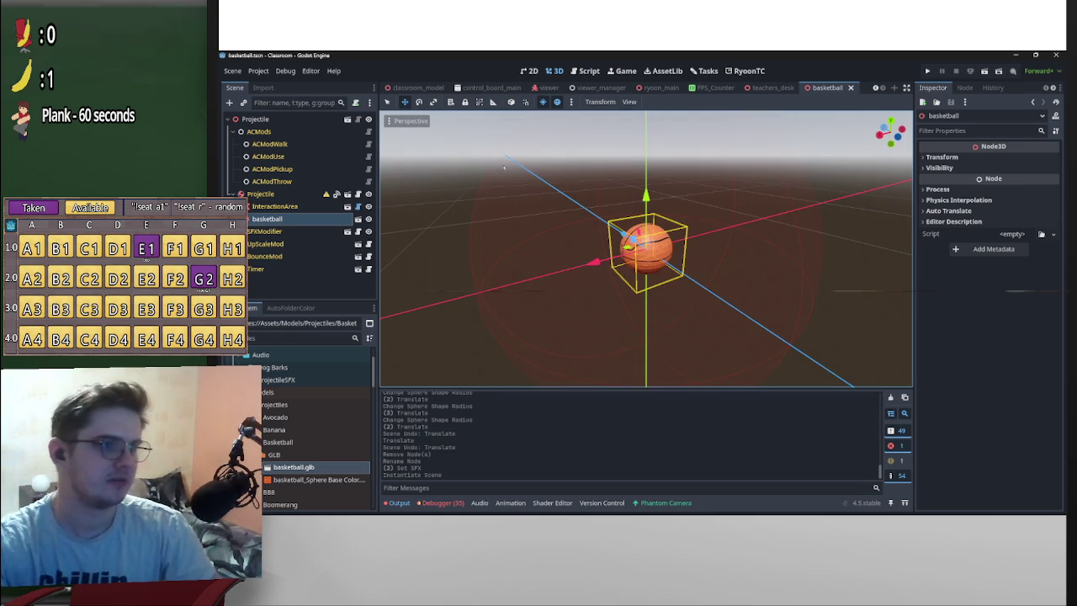
Rename the scene's root node to Basketball
{"action": "key", "text": "F2"}
{"action": "type", "text": "Basketb"}
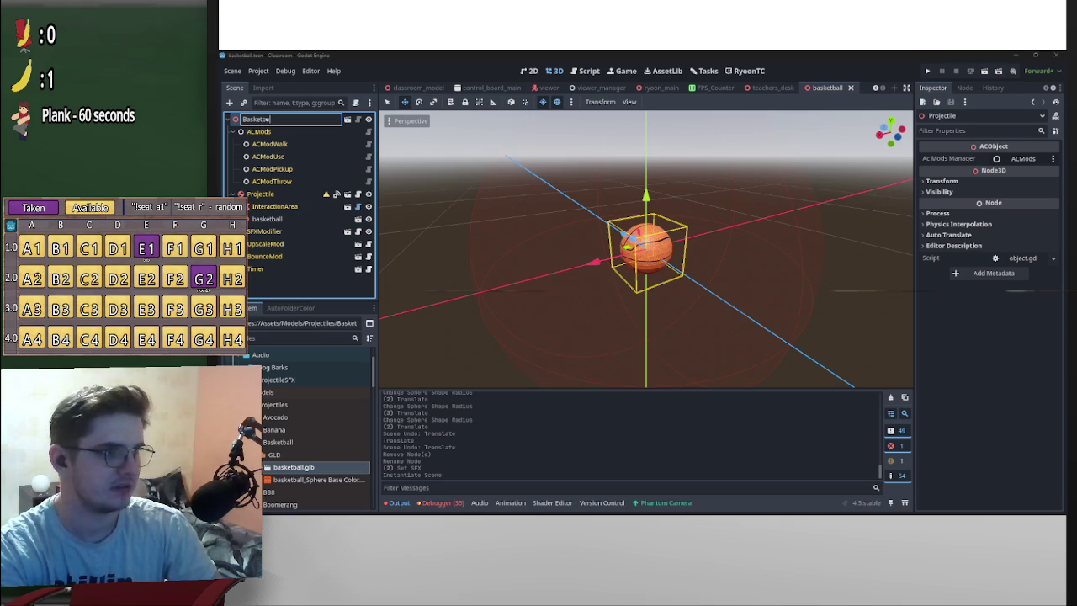
{"action": "type", "text": "all"}
{"action": "key", "text": "Return"}
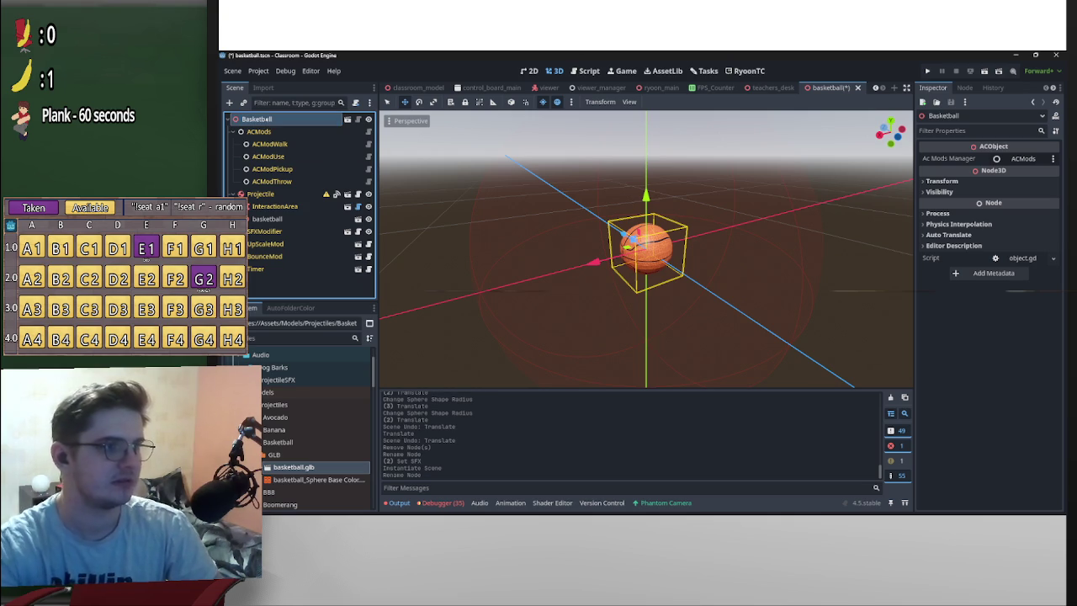
{"action": "scroll", "coordinate": [755, 257], "scroll_direction": "down", "scroll_amount": 5}
{"action": "left_click_drag", "start_coordinate": [755, 257], "coordinate": [760, 256]}
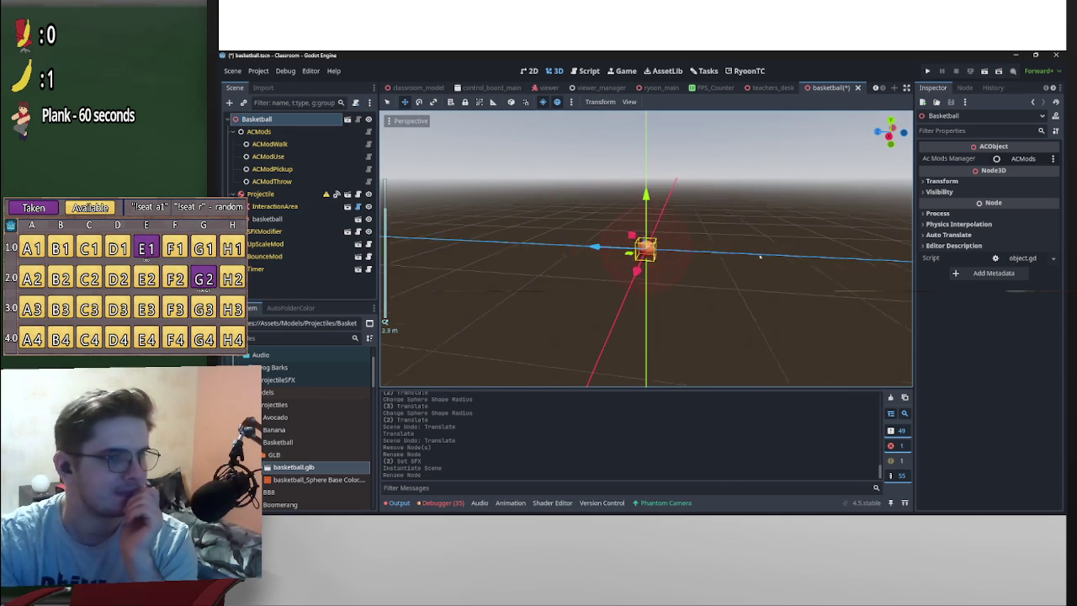
{"action": "scroll", "coordinate": [317, 475], "scroll_direction": "down", "scroll_amount": 10}
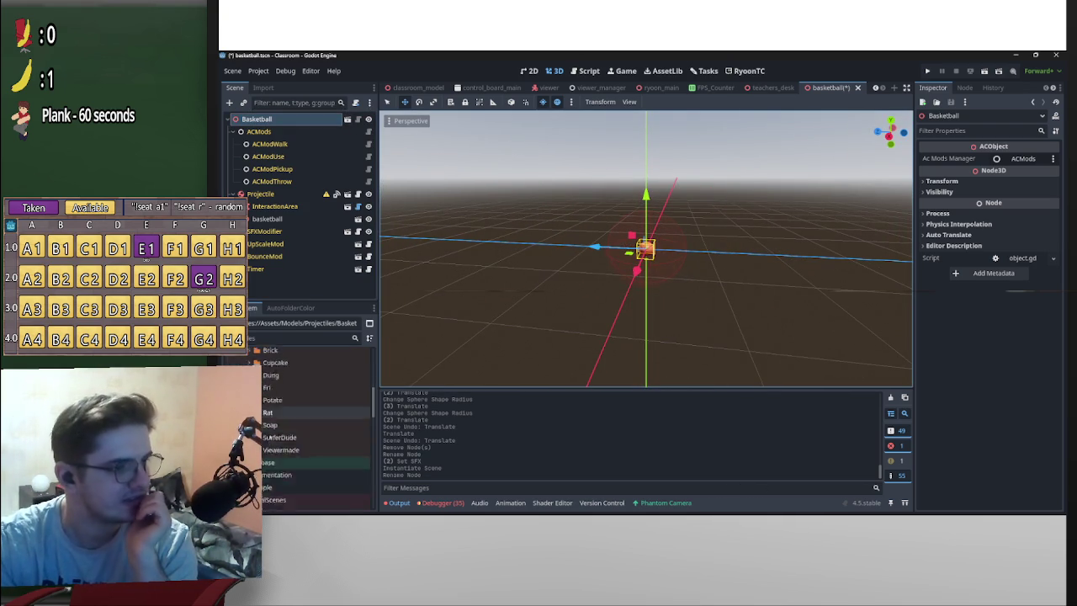
{"action": "scroll", "coordinate": [269, 434], "scroll_direction": "down", "scroll_amount": 10}
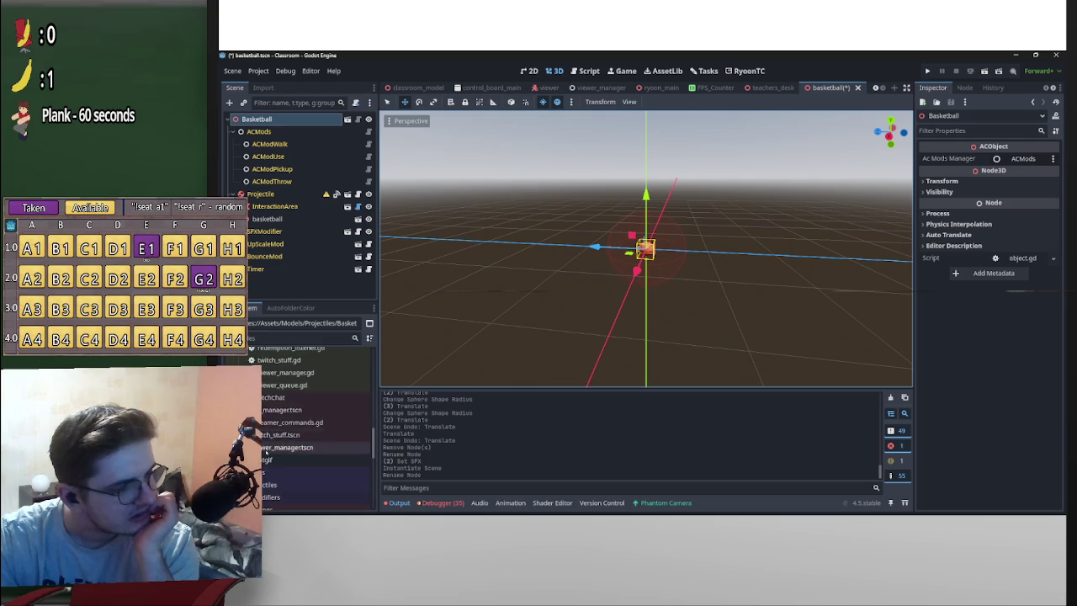
{"action": "scroll", "coordinate": [264, 454], "scroll_direction": "down", "scroll_amount": 2}
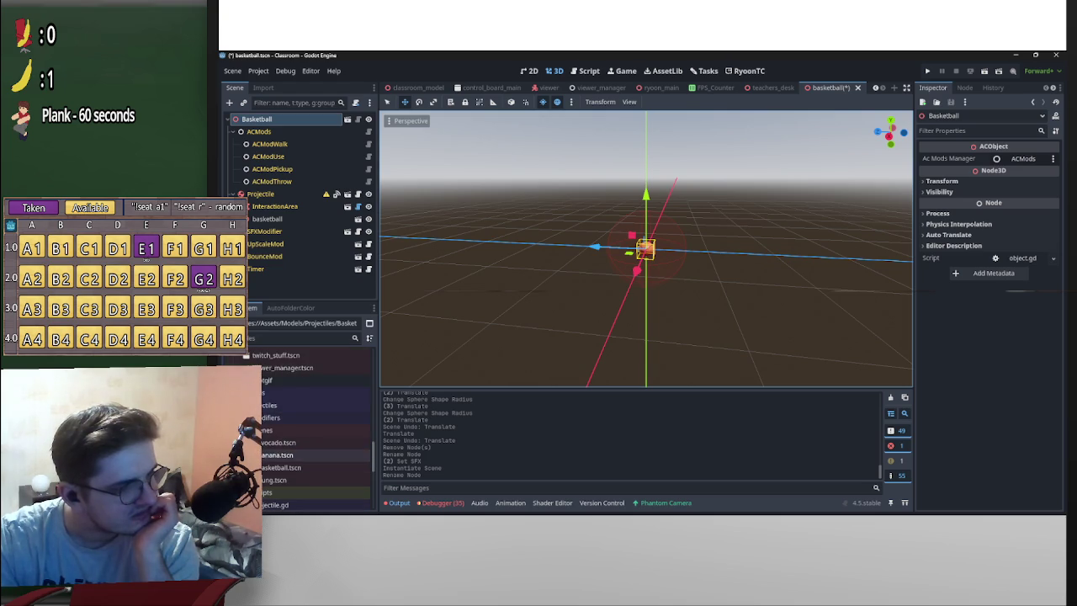
{"action": "left_click_drag", "start_coordinate": [281, 443], "coordinate": [306, 241]}
{"action": "left_click_drag", "start_coordinate": [284, 123], "coordinate": [282, 122]}
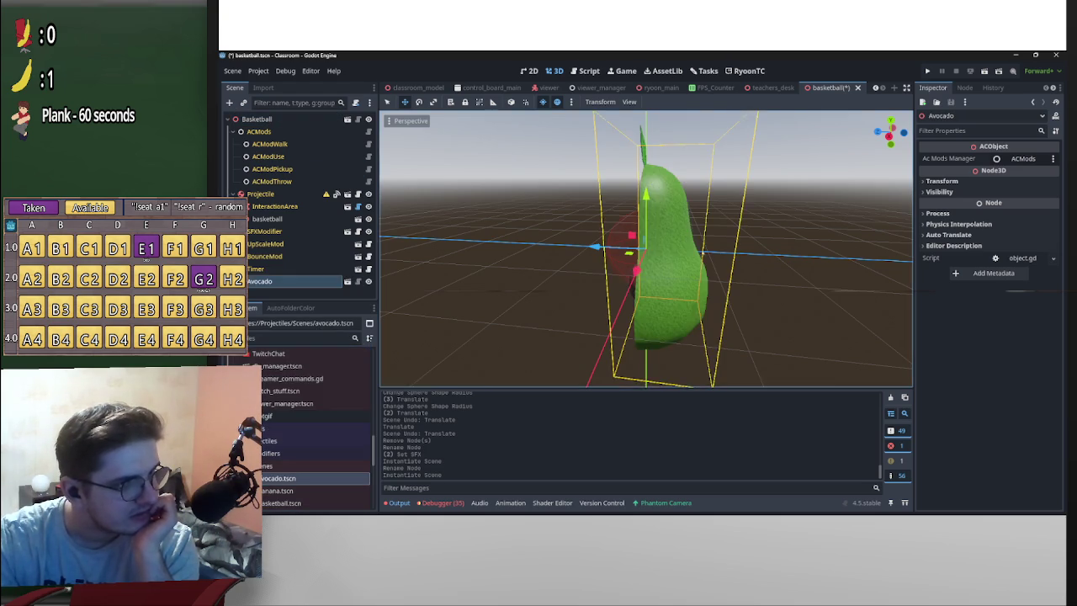
{"action": "scroll", "coordinate": [271, 468], "scroll_direction": "down", "scroll_amount": 3}
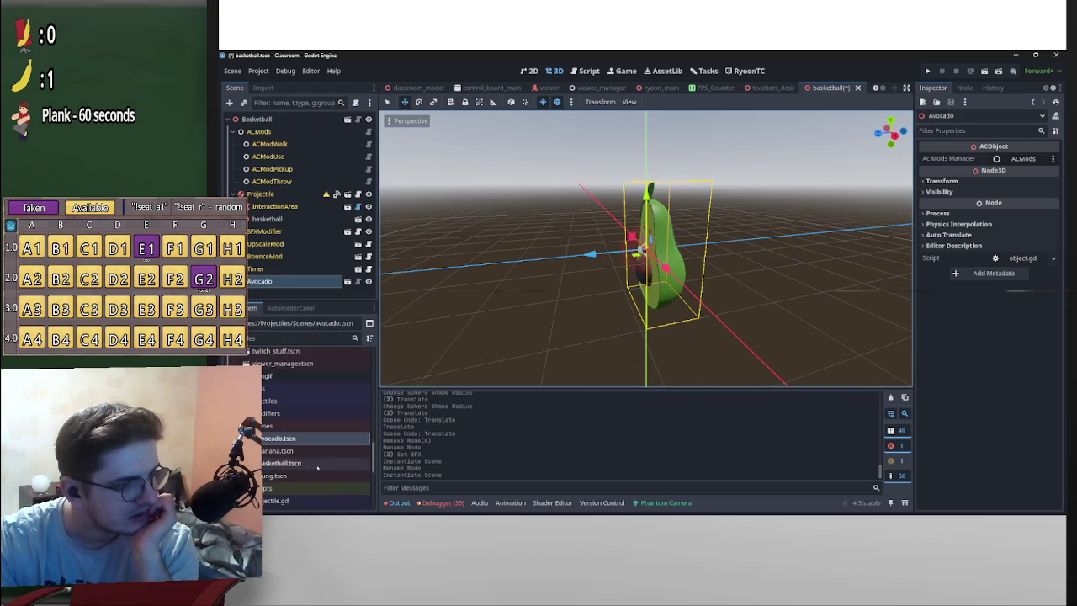
{"action": "mouse_move", "coordinate": [278, 452]}
{"action": "left_mouse_down"}
{"action": "mouse_move", "coordinate": [321, 239]}
{"action": "mouse_move", "coordinate": [261, 119]}
{"action": "left_mouse_up"}
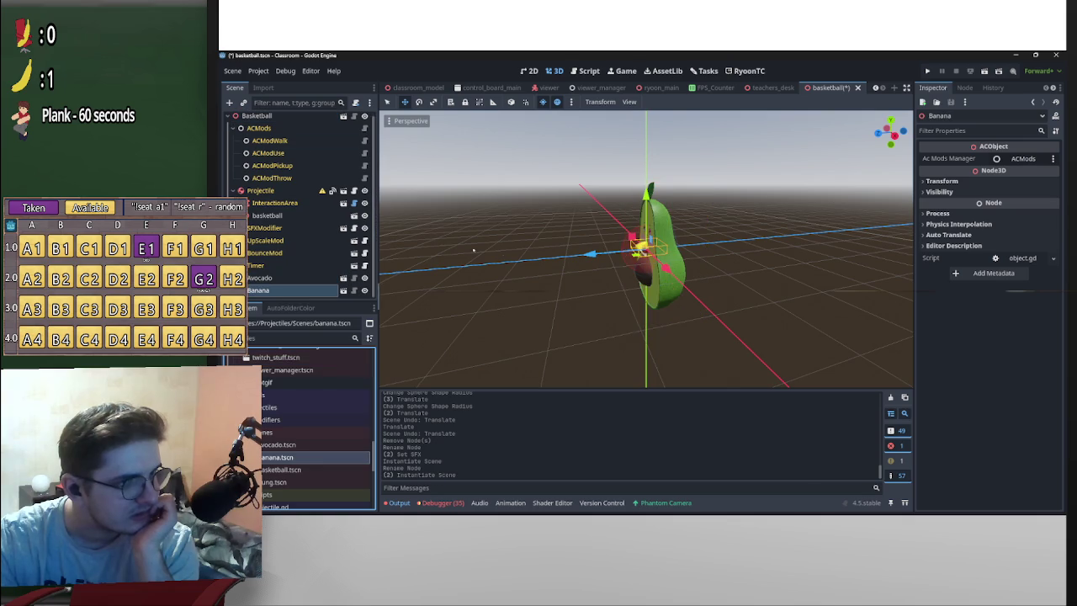
{"action": "left_click", "coordinate": [293, 482]}
{"action": "mouse_move", "coordinate": [293, 483]}
{"action": "left_mouse_down"}
{"action": "mouse_move", "coordinate": [286, 252]}
{"action": "mouse_move", "coordinate": [257, 118]}
{"action": "left_mouse_up"}
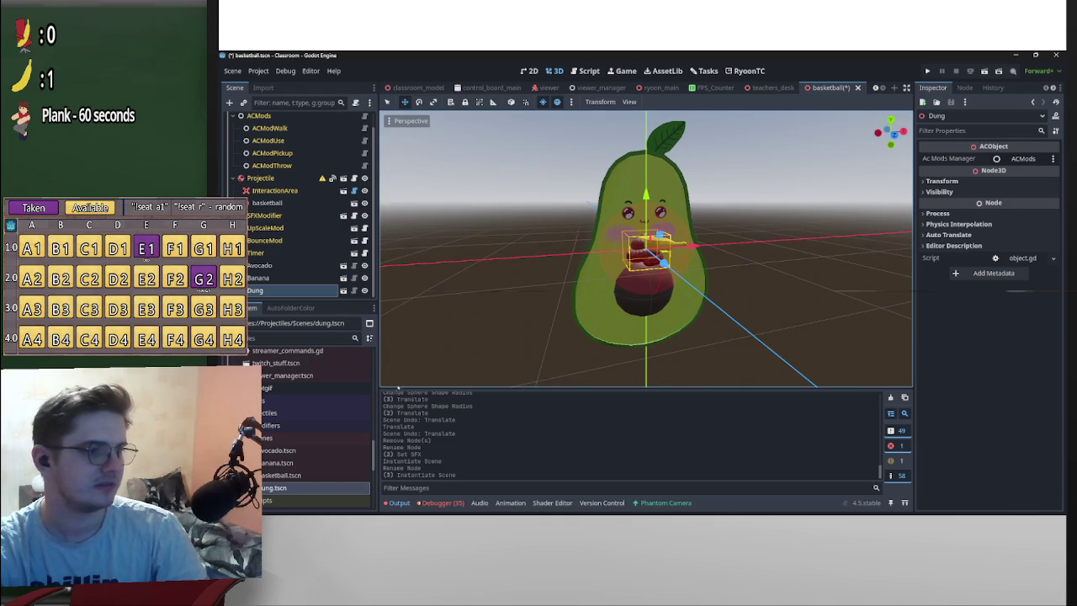
{"action": "key", "text": "ctrl+z"}
{"action": "key", "text": "ctrl+z"}
{"action": "key", "text": "ctrl+z"}
Open avocado.tscn from the FileSystem dock and orbit to a low side view
{"action": "left_click", "coordinate": [285, 450]}
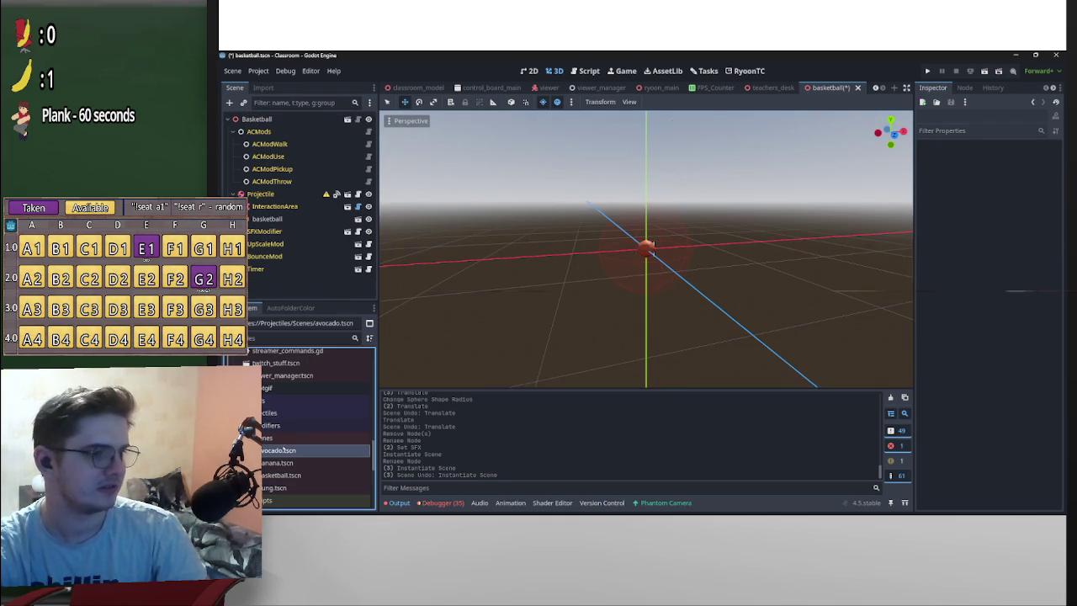
{"action": "double_click", "coordinate": [285, 450]}
{"action": "mouse_move", "coordinate": [640, 227]}
{"action": "left_mouse_down"}
{"action": "mouse_move", "coordinate": [724, 215]}
{"action": "mouse_move", "coordinate": [648, 244]}
{"action": "left_mouse_up"}
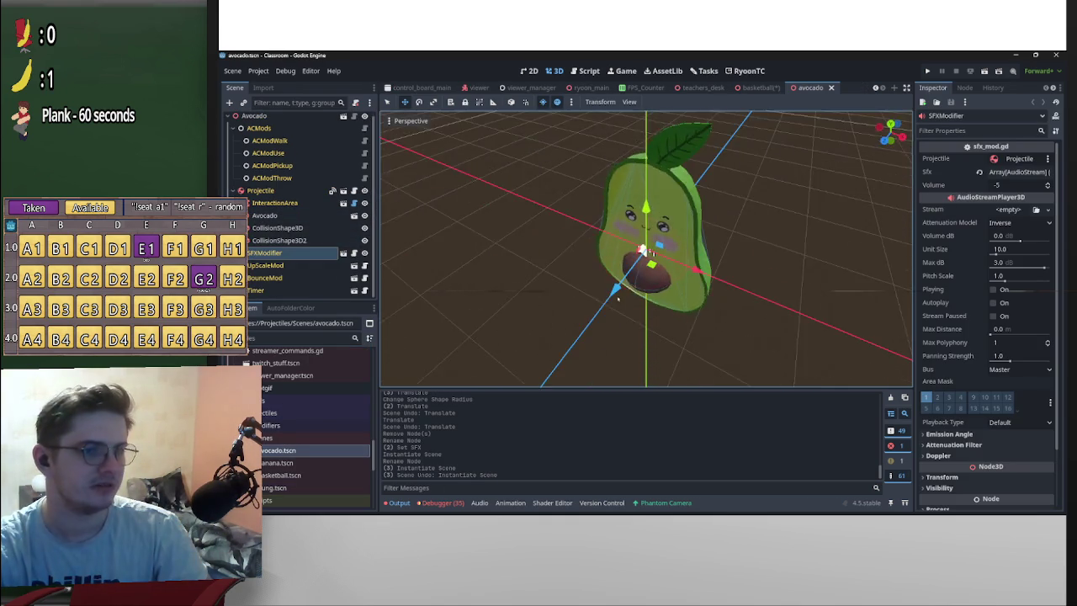
{"action": "scroll", "coordinate": [642, 249], "scroll_direction": "up", "scroll_amount": 5}
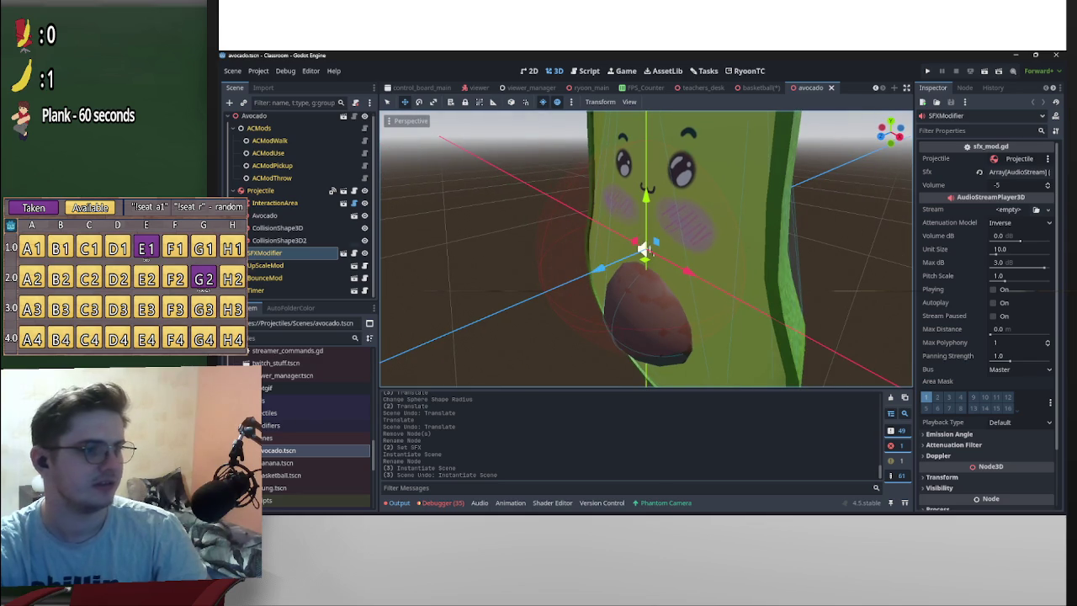
Select the Avocado model and both CollisionShape3D nodes, switching the gizmo to scale mode
{"action": "left_click_drag", "start_coordinate": [643, 249], "coordinate": [647, 252]}
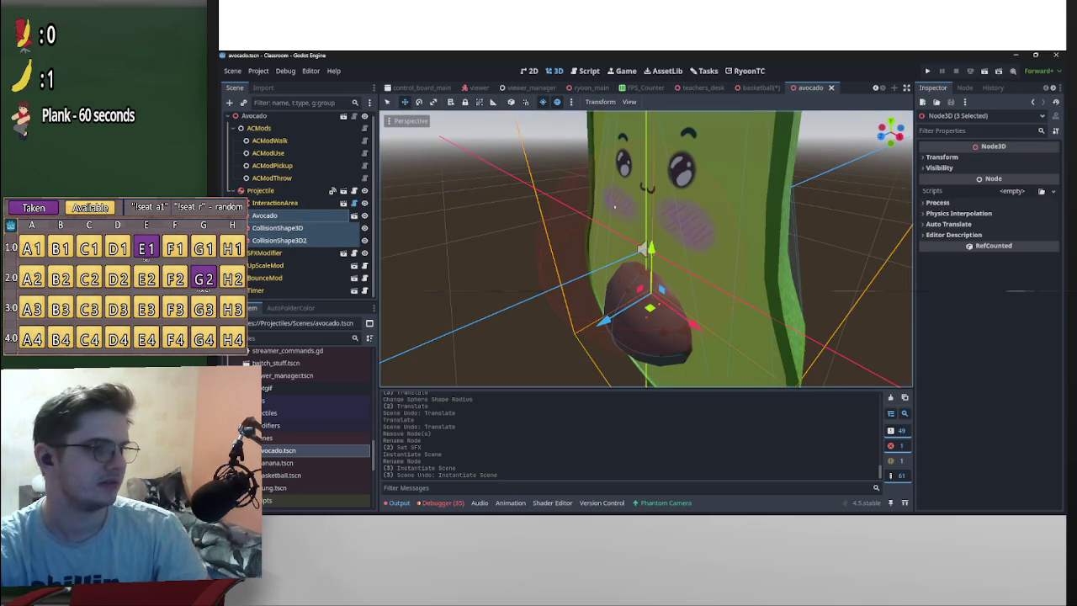
{"action": "left_click_drag", "start_coordinate": [614, 206], "coordinate": [786, 244]}
{"action": "scroll", "coordinate": [786, 245], "scroll_direction": "down", "scroll_amount": 5}
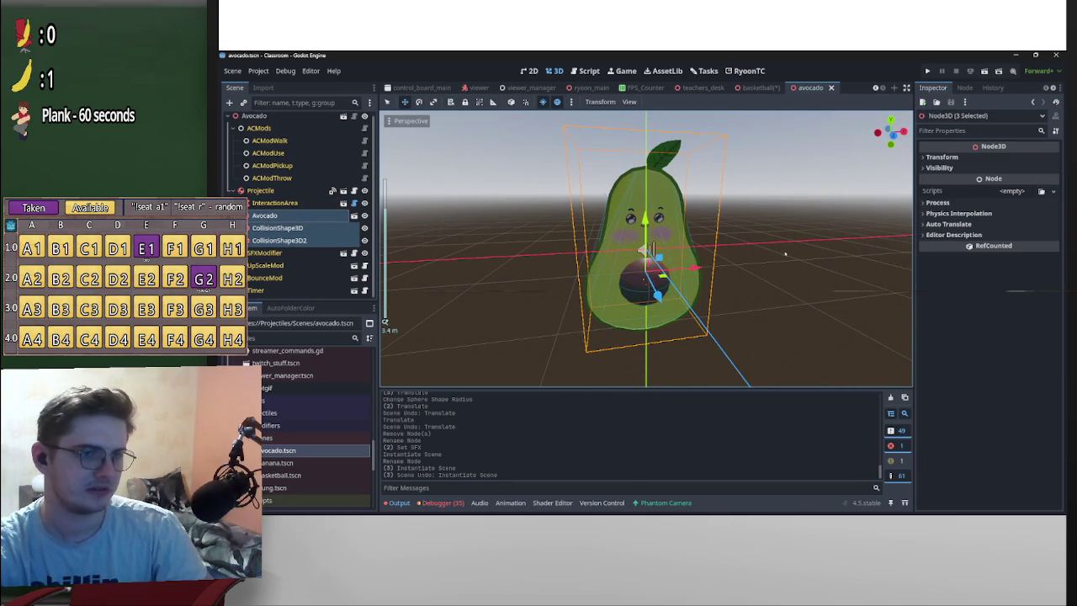
{"action": "key", "text": "e"}
{"action": "key", "text": "r"}
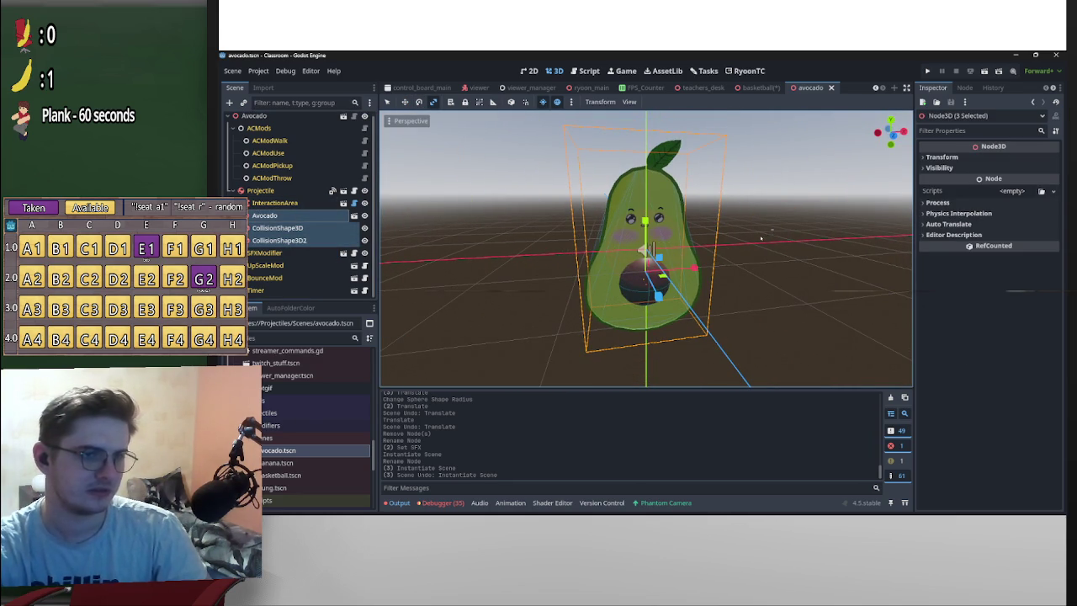
{"action": "left_click", "coordinate": [761, 239]}
{"action": "mouse_move", "coordinate": [639, 244]}
{"action": "left_mouse_down"}
{"action": "mouse_move", "coordinate": [712, 232]}
{"action": "mouse_move", "coordinate": [630, 235]}
{"action": "mouse_move", "coordinate": [565, 252]}
{"action": "left_mouse_up"}
{"action": "scroll", "coordinate": [712, 232], "scroll_direction": "up", "scroll_amount": 3}
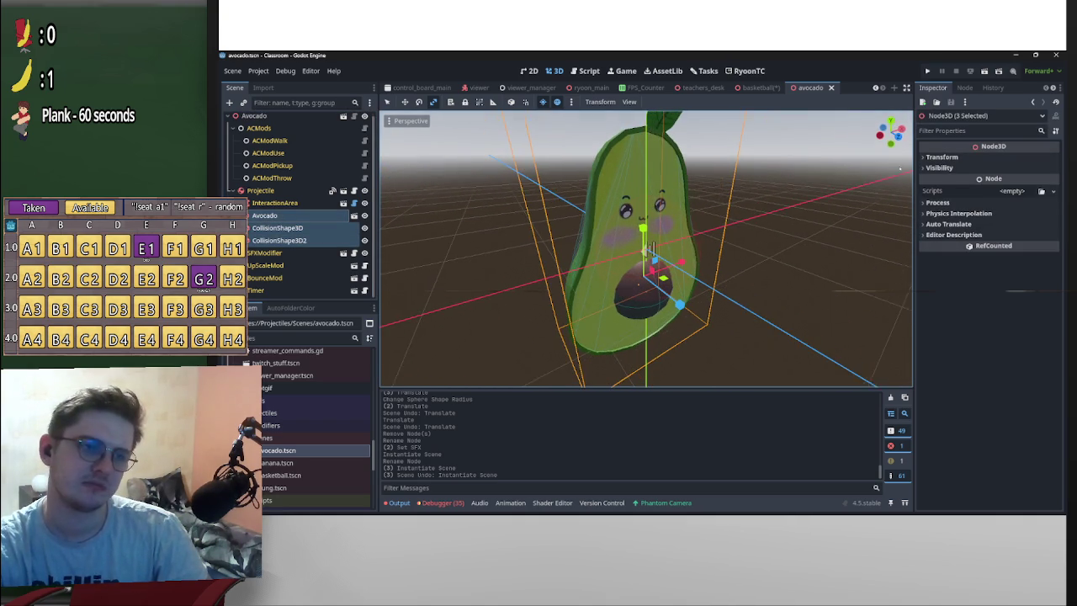
Expand Transform in the Inspector, inspect the first collision shape, then reselect all three nodes
{"action": "left_click", "coordinate": [940, 157]}
{"action": "left_click", "coordinate": [265, 216]}
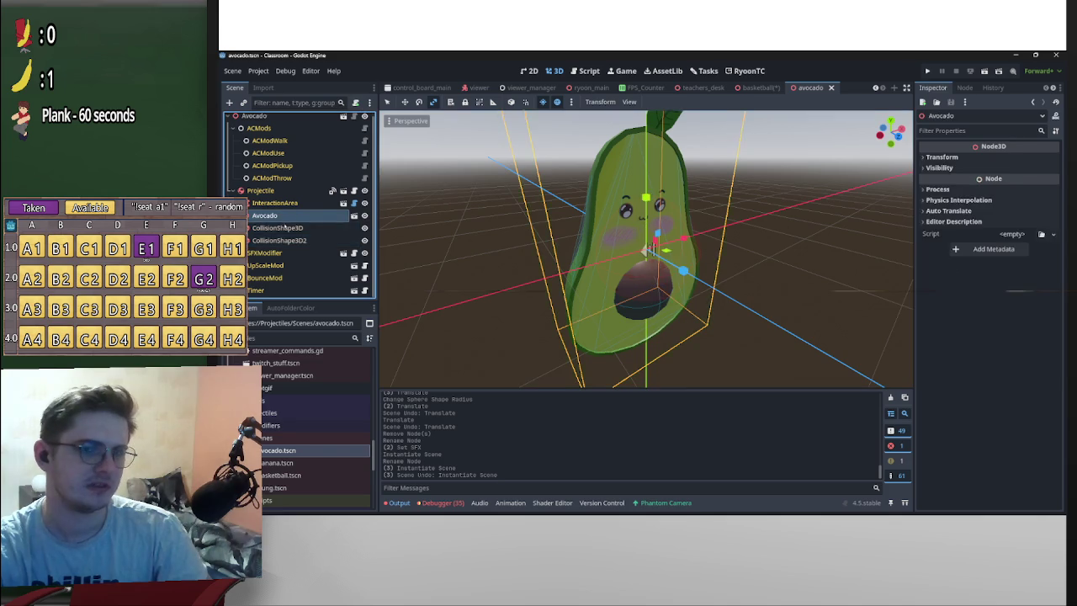
{"action": "left_click", "coordinate": [277, 228]}
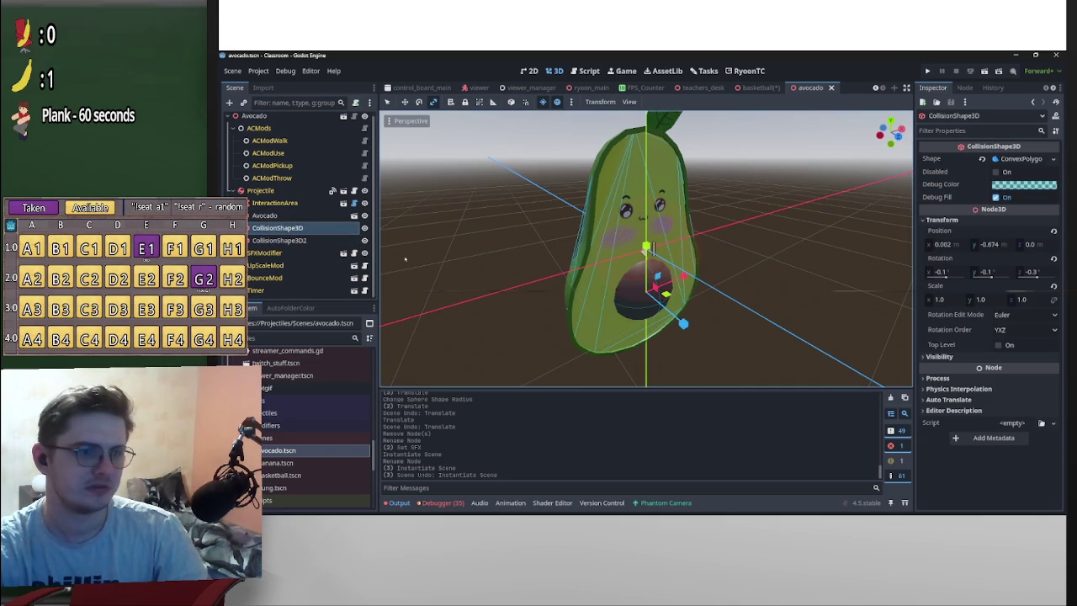
{"action": "left_click", "coordinate": [280, 240], "text": "ctrl"}
{"action": "left_click", "coordinate": [264, 215], "text": "ctrl"}
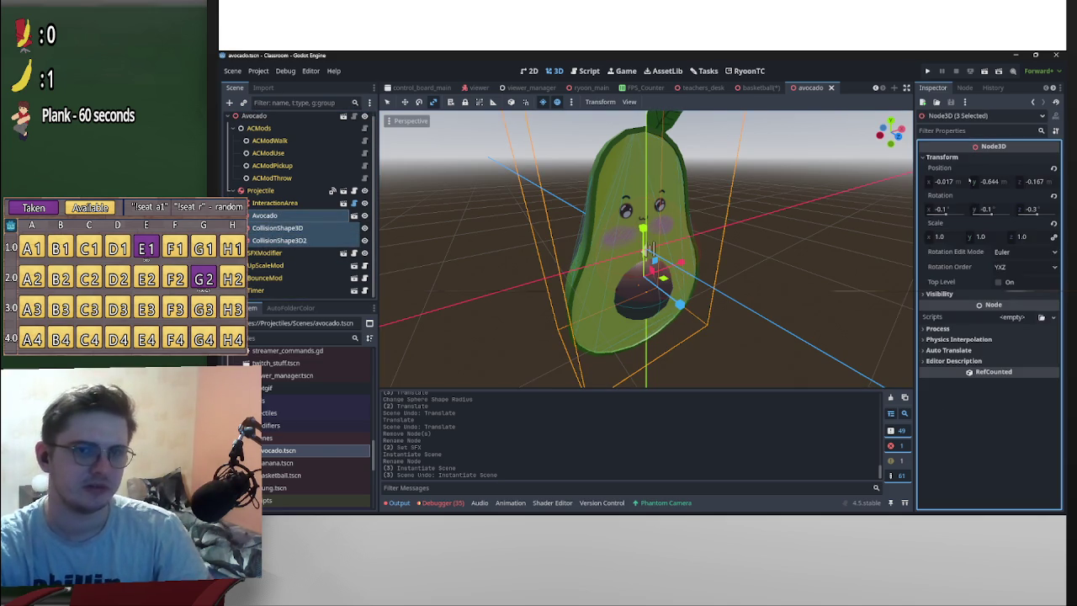
Set the scale of the avocado and both collision shapes to 0.25
{"action": "left_click", "coordinate": [956, 237]}
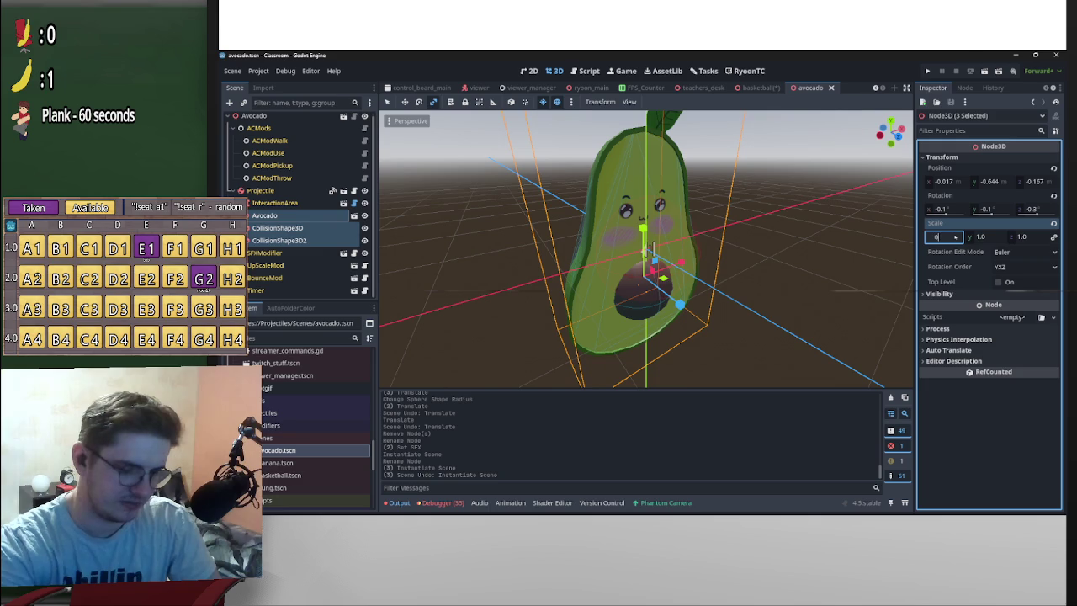
{"action": "type", "text": ".25"}
{"action": "key", "text": "Return"}
{"action": "key", "text": "KP_1"}
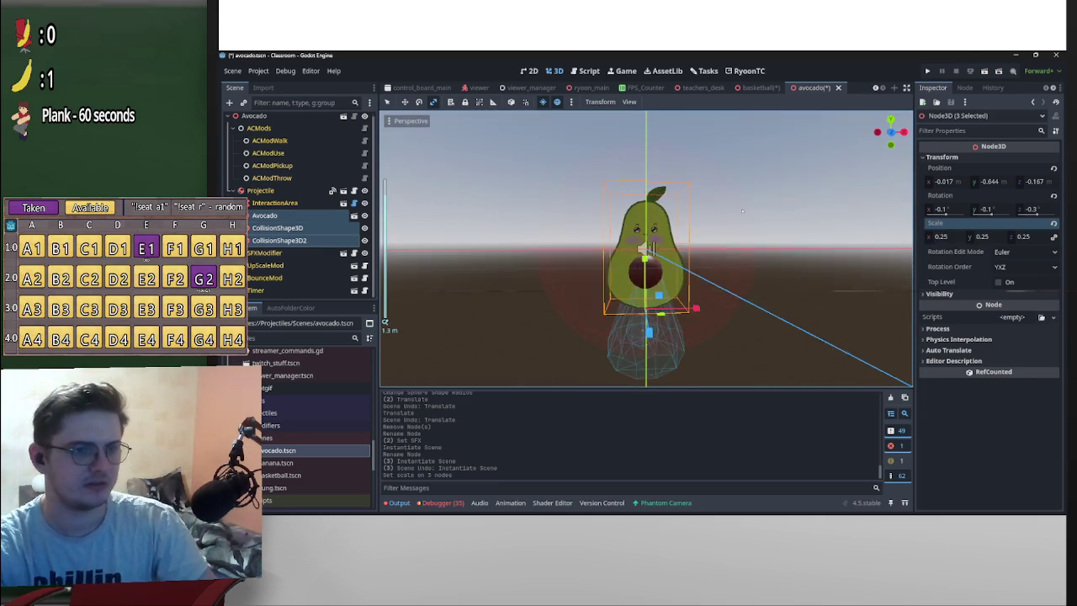
{"action": "mouse_move", "coordinate": [724, 218]}
{"action": "left_mouse_down"}
{"action": "mouse_move", "coordinate": [630, 242]}
{"action": "mouse_move", "coordinate": [837, 213]}
{"action": "mouse_move", "coordinate": [931, 257]}
{"action": "left_mouse_up"}
{"action": "scroll", "coordinate": [629, 242], "scroll_direction": "up", "scroll_amount": 3}
{"action": "key", "text": "ctrl+z"}
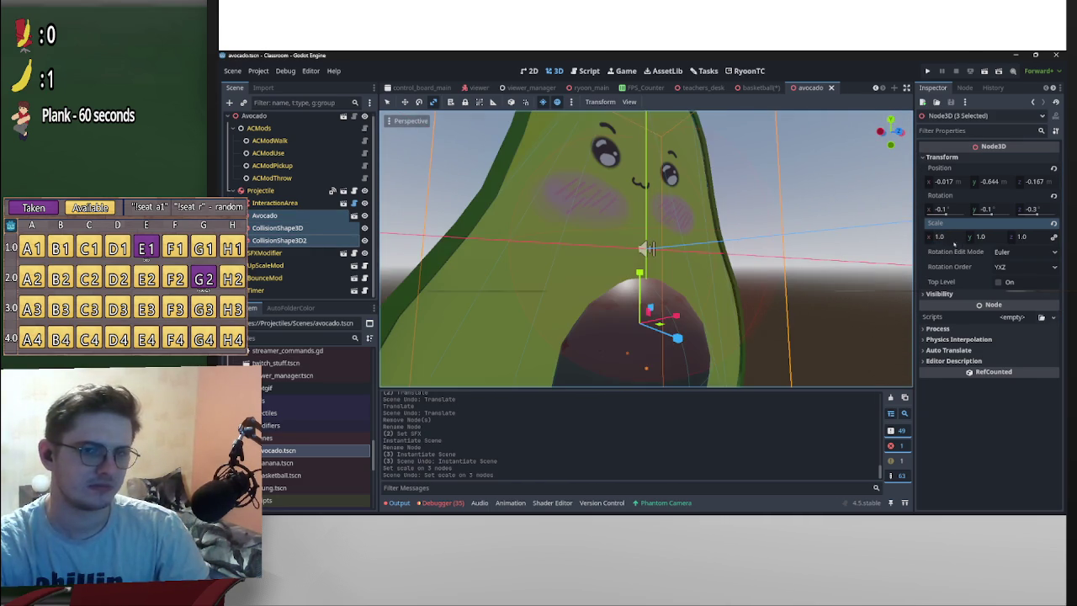
{"action": "left_click", "coordinate": [958, 238]}
{"action": "type", "text": "*0.25"}
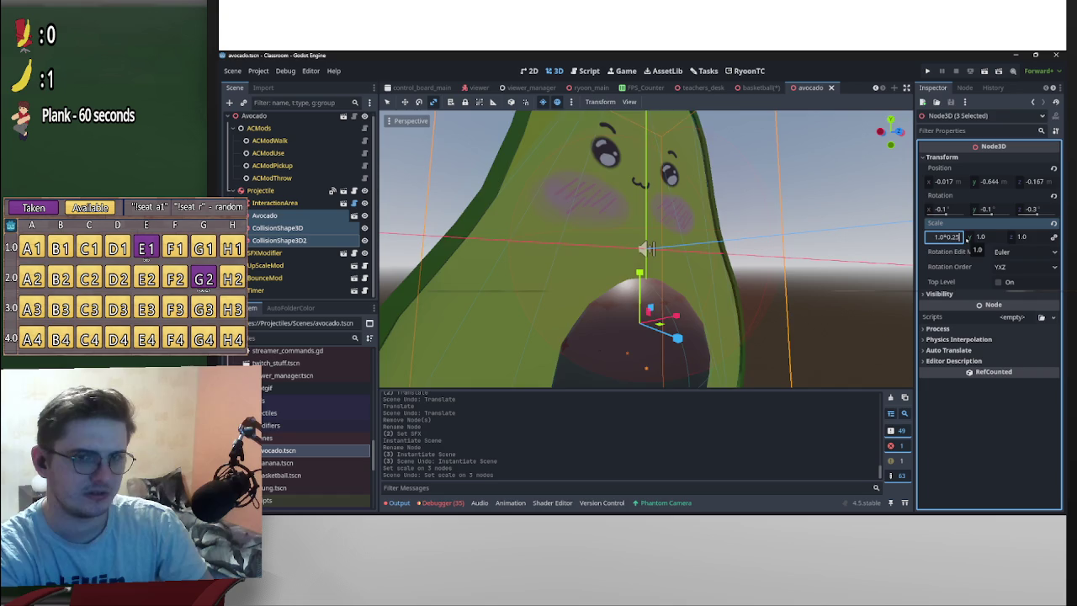
{"action": "key", "text": "Return"}
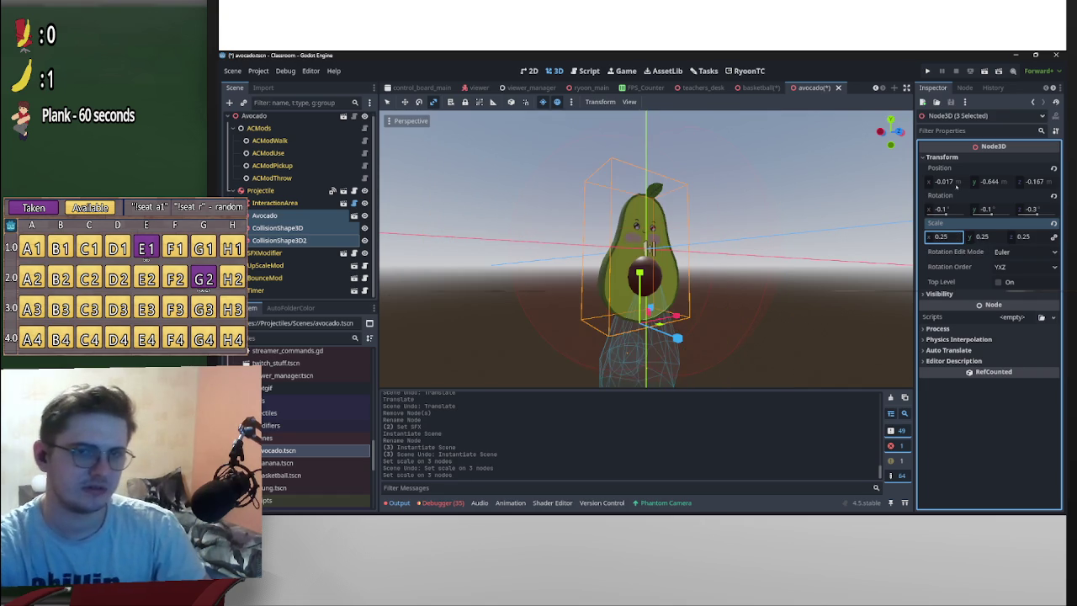
Multiply their x, y and z positions by 0.25, bringing z to -0.042
{"action": "left_click", "coordinate": [961, 182]}
{"action": "type", "text": "*0.25"}
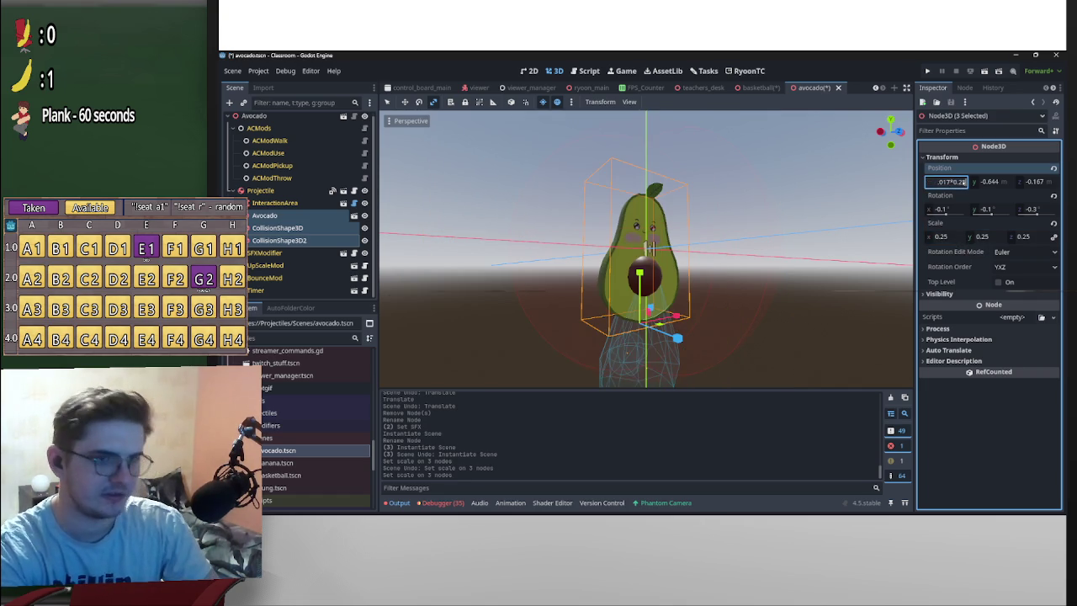
{"action": "key", "text": "Return"}
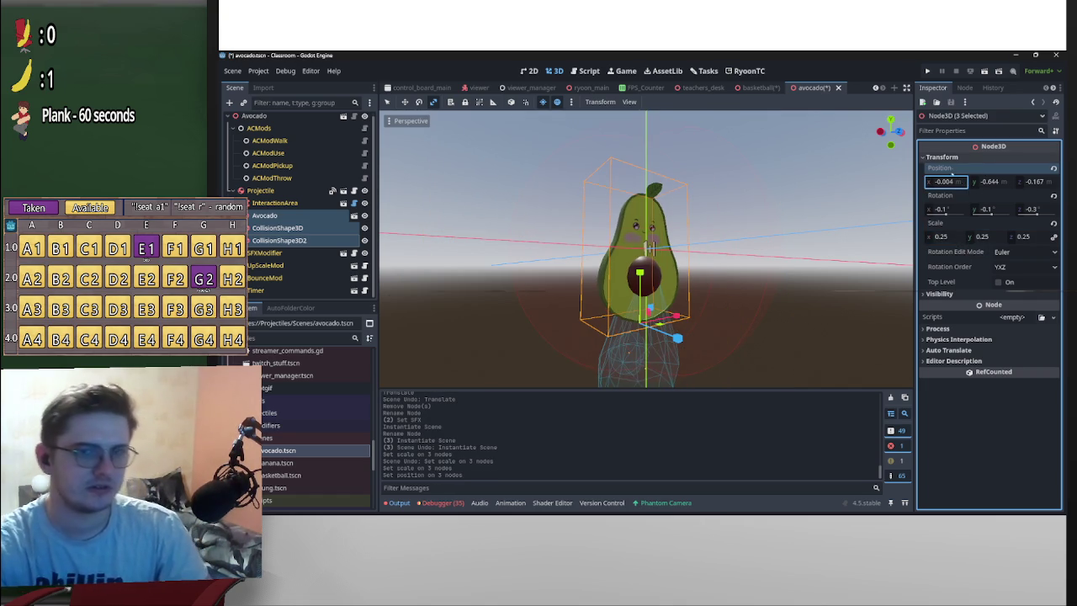
{"action": "key", "text": "ctrl+z"}
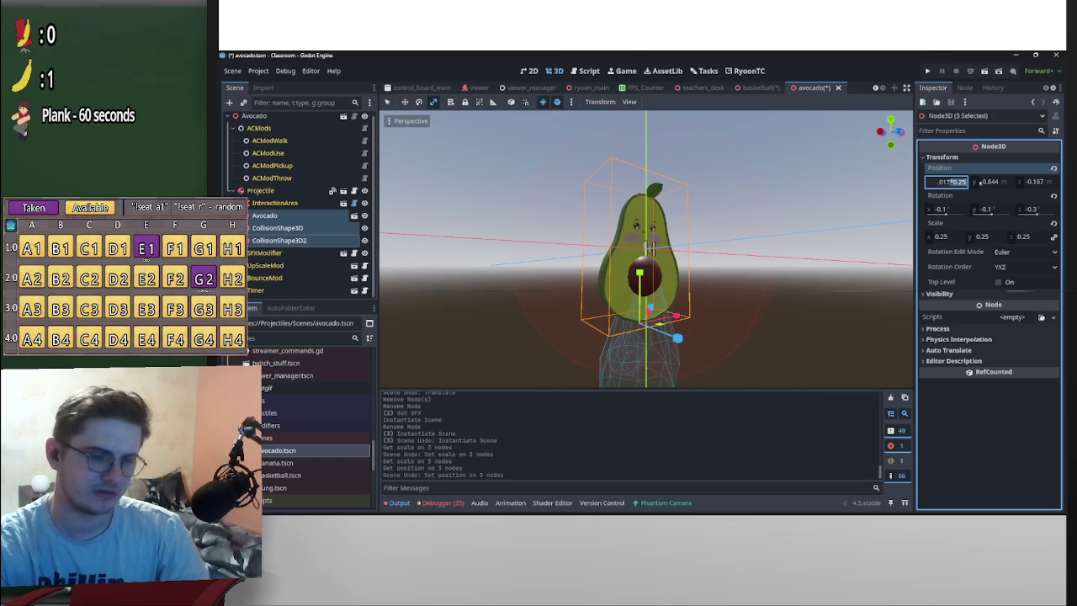
{"action": "left_click", "coordinate": [1009, 182]}
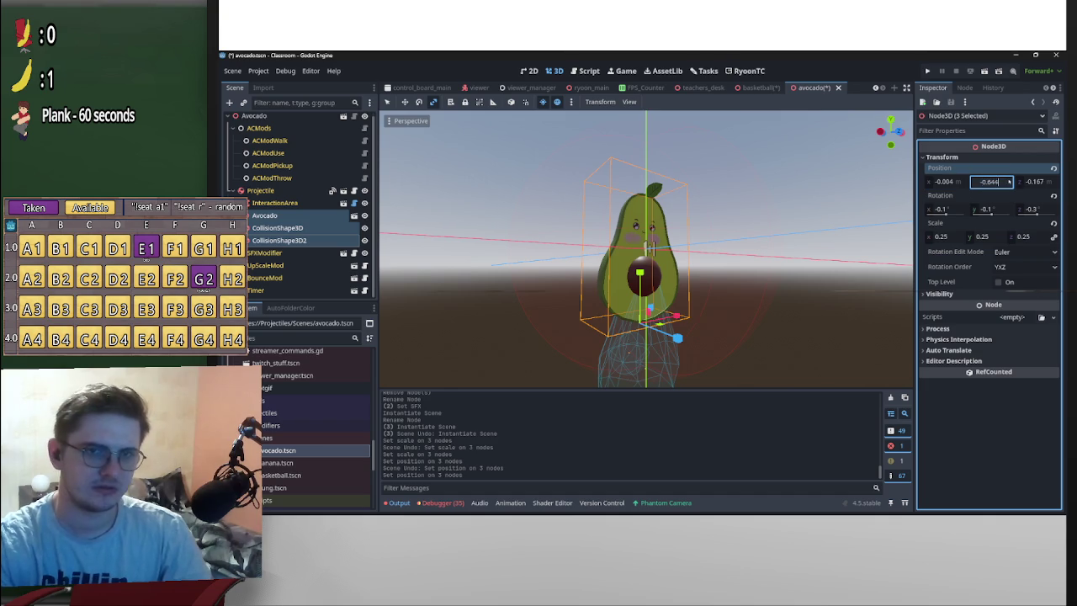
{"action": "type", "text": "*0.25"}
{"action": "key", "text": "Return"}
{"action": "left_click_drag", "start_coordinate": [650, 248], "coordinate": [652, 250]}
{"action": "left_click", "coordinate": [1042, 181]}
{"action": "type", "text": "*0.25"}
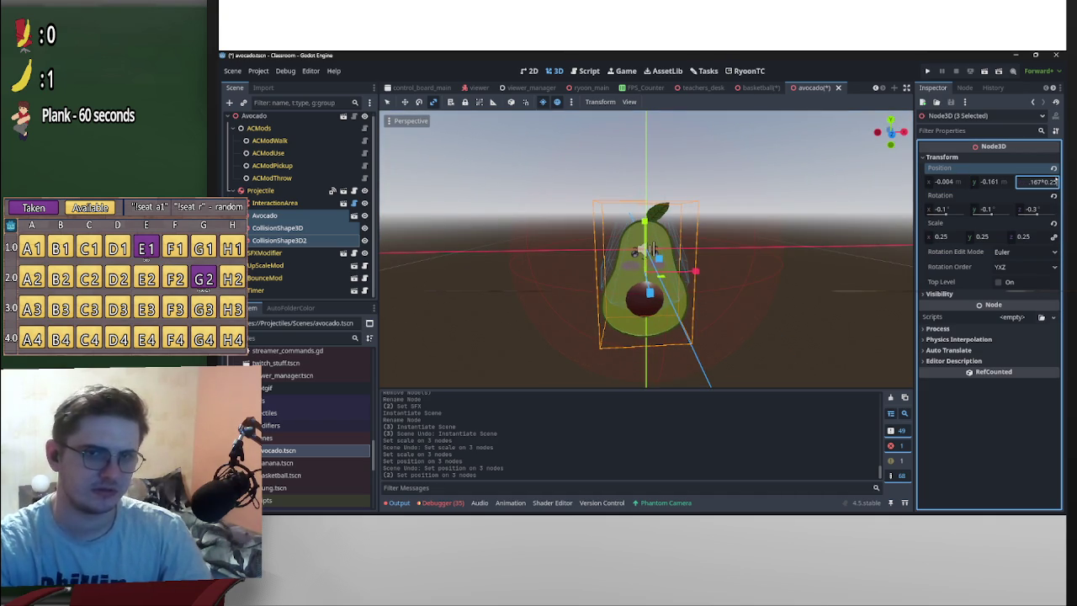
{"action": "key", "text": "Return"}
{"action": "left_click_drag", "start_coordinate": [654, 249], "coordinate": [657, 171]}
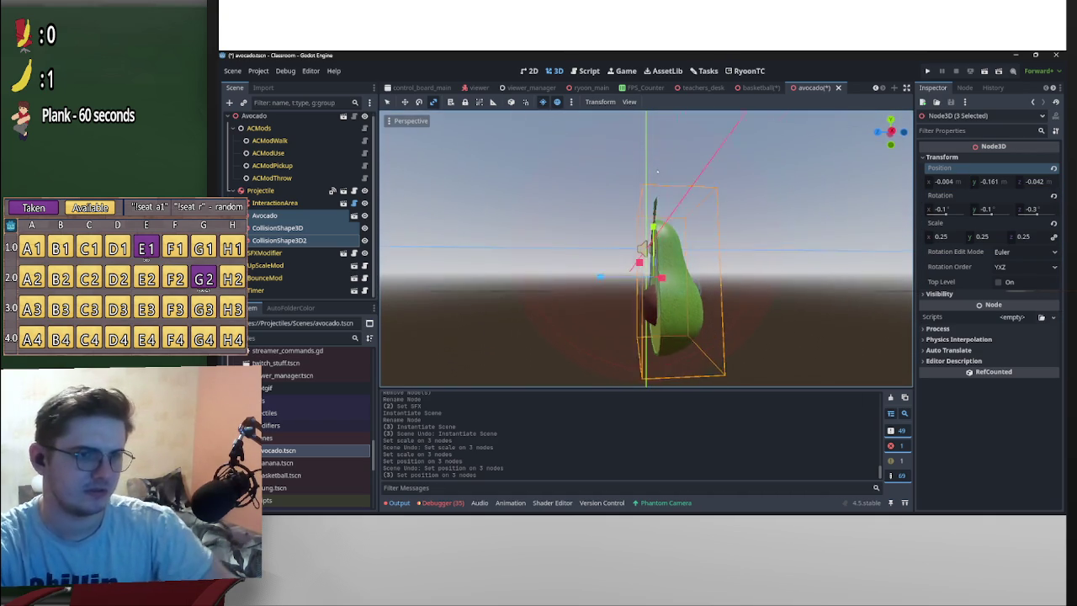
{"action": "left_click", "coordinate": [665, 269]}
{"action": "mouse_move", "coordinate": [665, 269]}
{"action": "left_mouse_down"}
{"action": "mouse_move", "coordinate": [613, 313]}
{"action": "mouse_move", "coordinate": [659, 192]}
{"action": "mouse_move", "coordinate": [653, 202]}
{"action": "mouse_move", "coordinate": [674, 196]}
{"action": "left_mouse_up"}
From the right-side view, nudge the avocado and its collision shape into position
{"action": "key", "text": "KP_3"}
{"action": "scroll", "coordinate": [653, 202], "scroll_direction": "up", "scroll_amount": 5}
{"action": "left_click", "coordinate": [653, 190]}
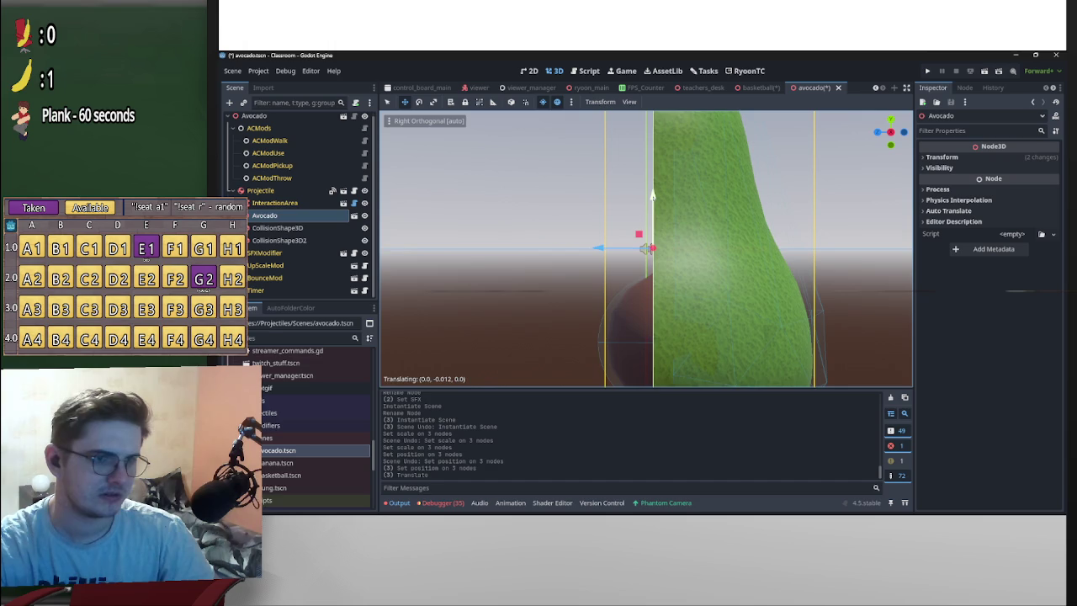
{"action": "scroll", "coordinate": [665, 226], "scroll_direction": "down", "scroll_amount": 3}
{"action": "left_click_drag", "start_coordinate": [598, 247], "coordinate": [592, 247]}
{"action": "left_click_drag", "start_coordinate": [645, 196], "coordinate": [645, 198]}
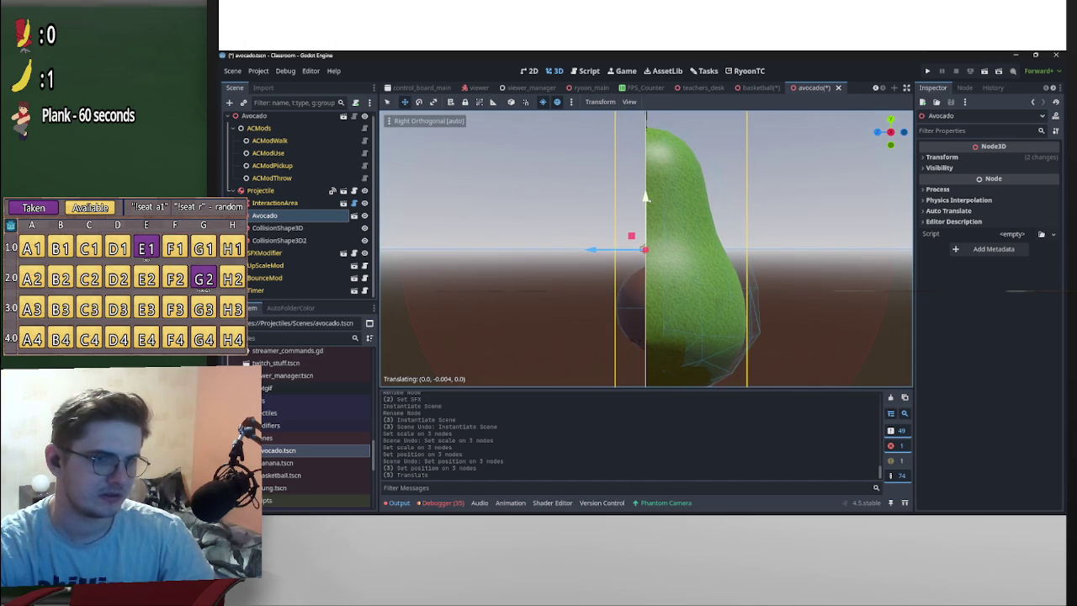
{"action": "left_click", "coordinate": [279, 240]}
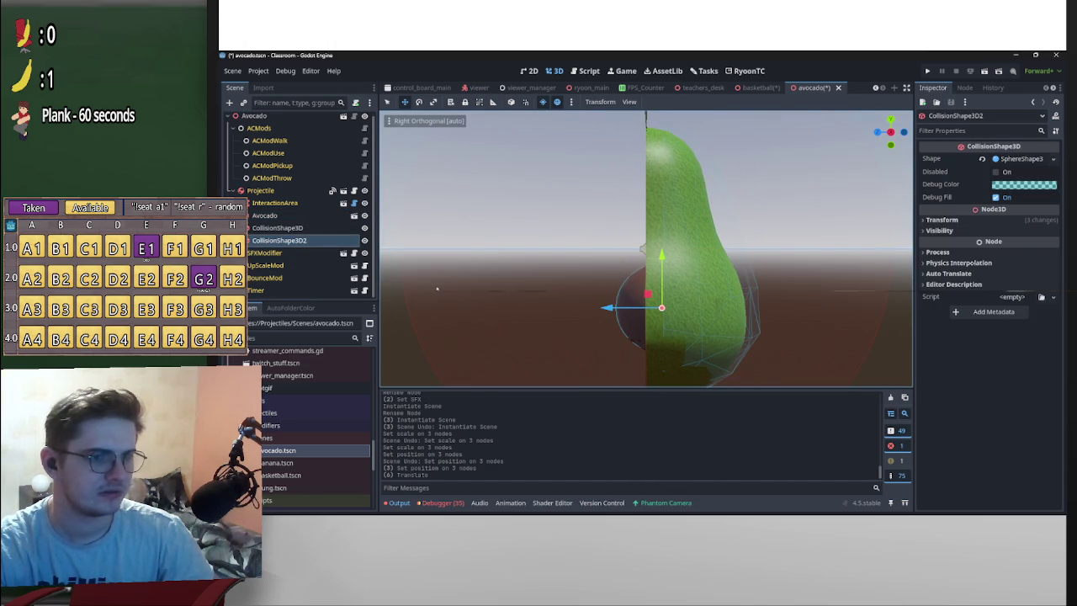
{"action": "left_click", "coordinate": [669, 271]}
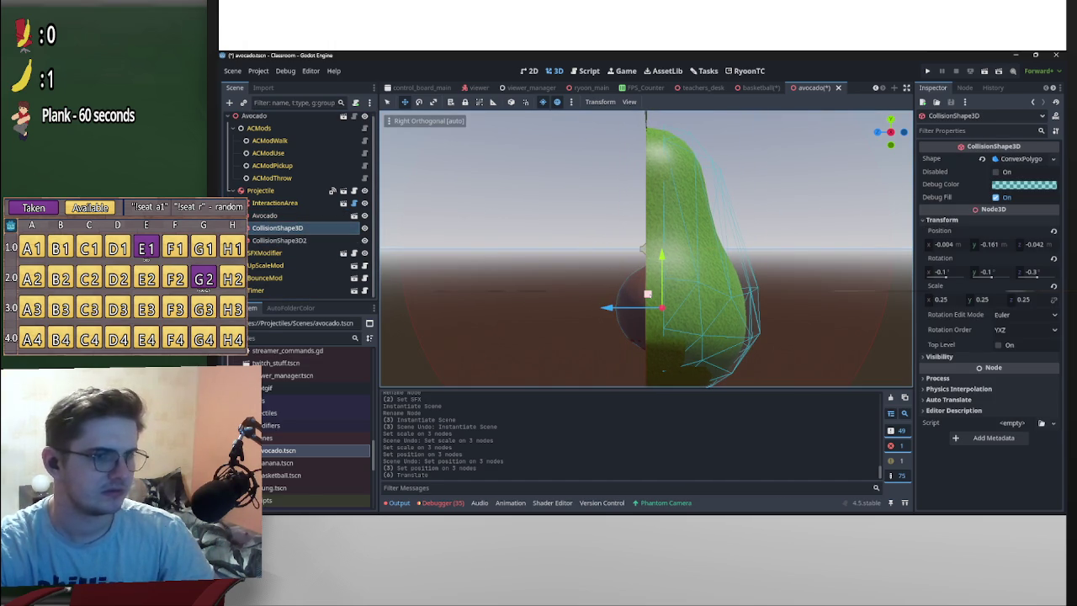
{"action": "left_click_drag", "start_coordinate": [647, 294], "coordinate": [631, 298]}
Check the avocado from front and side views, then save the avocado scene
{"action": "key", "text": "KP_1"}
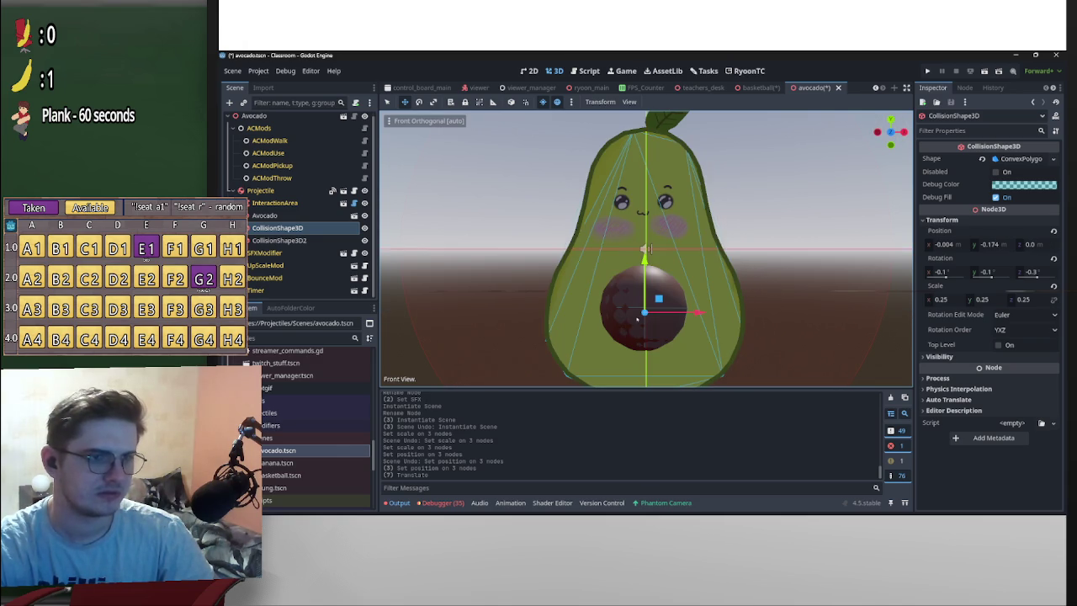
{"action": "key", "text": "KP_5"}
{"action": "key", "text": "KP_6"}
{"action": "key", "text": "KP_6"}
{"action": "key", "text": "KP_6"}
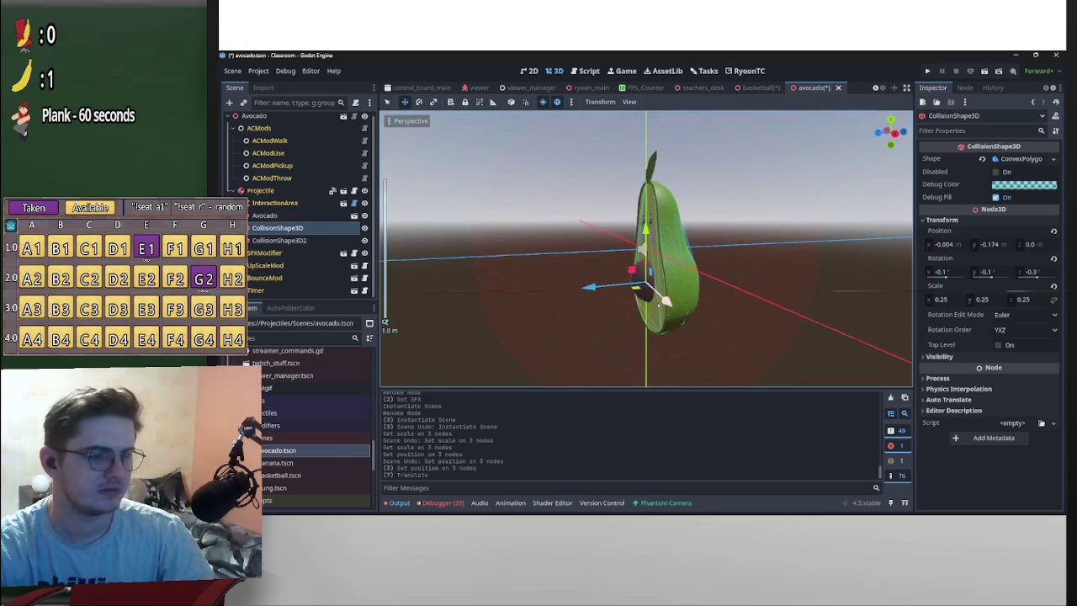
{"action": "key", "text": "KP_4"}
{"action": "key", "text": "KP_4"}
{"action": "key", "text": "KP_4"}
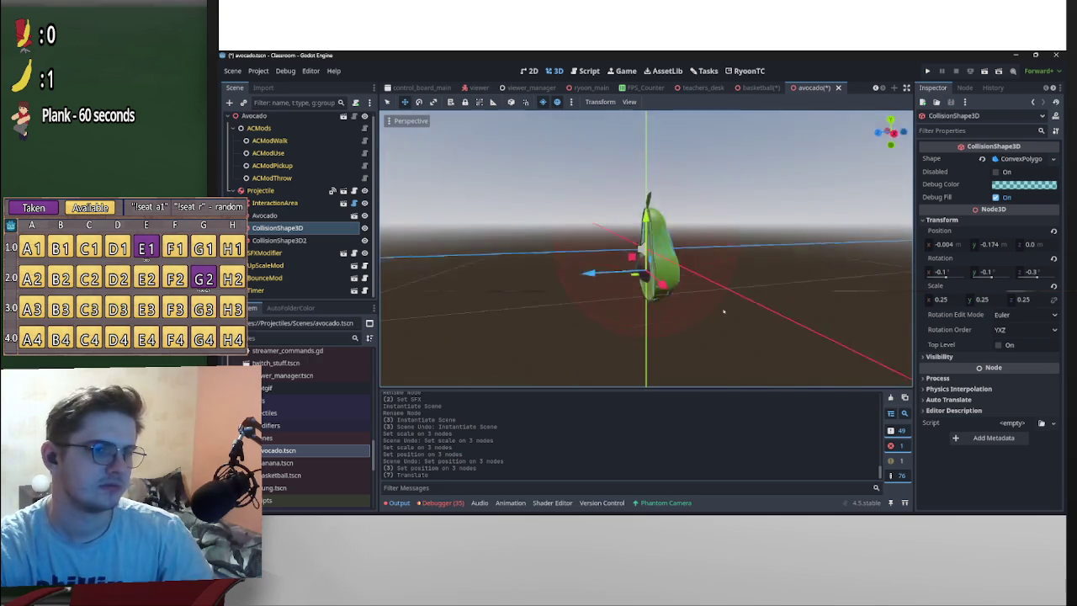
{"action": "scroll", "coordinate": [792, 295], "scroll_direction": "up", "scroll_amount": 3}
{"action": "scroll", "coordinate": [833, 301], "scroll_direction": "down", "scroll_amount": 4}
{"action": "key", "text": "KP_4"}
{"action": "key", "text": "KP_4"}
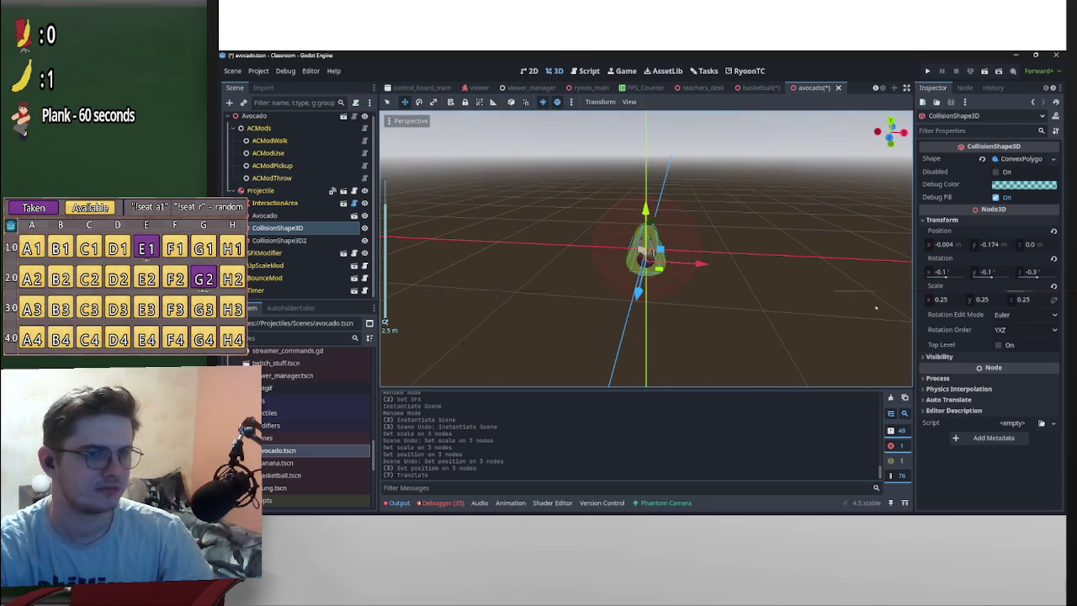
{"action": "key", "text": "ctrl+s"}
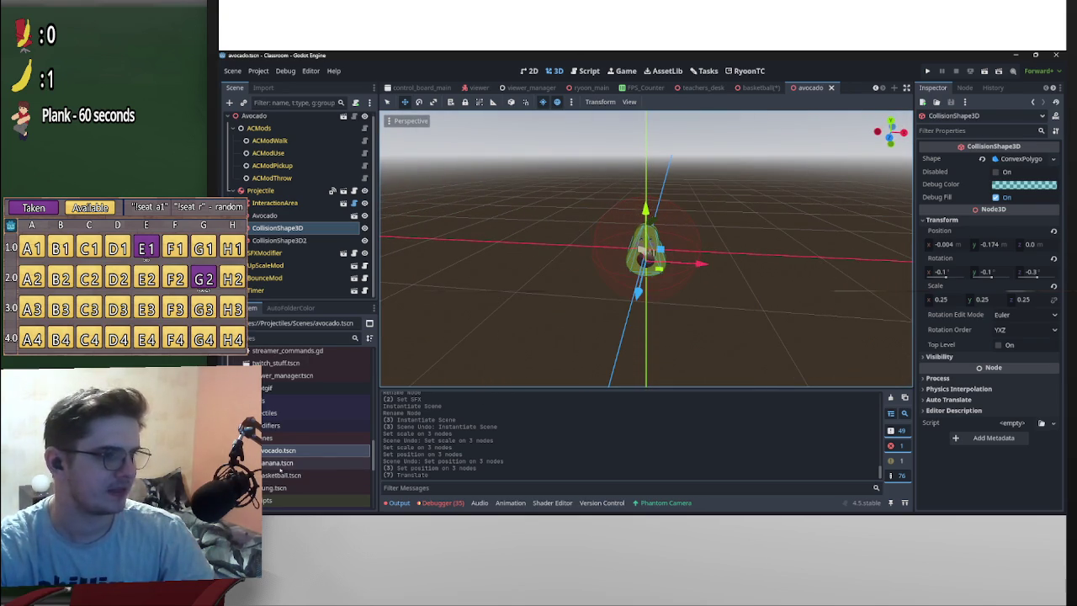
Add a banana instance, undo it, save, and close the avocado tab
{"action": "left_click_drag", "start_coordinate": [278, 463], "coordinate": [286, 211]}
{"action": "key", "text": "KP_4"}
{"action": "key", "text": "KP_4"}
{"action": "key", "text": "KP_4"}
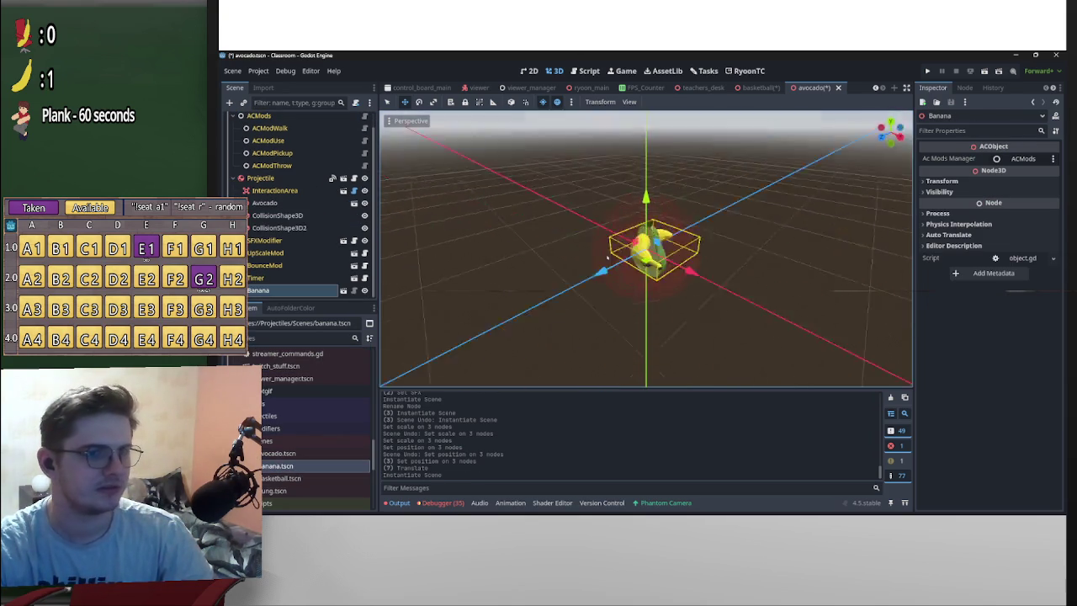
{"action": "key", "text": "ctrl+s"}
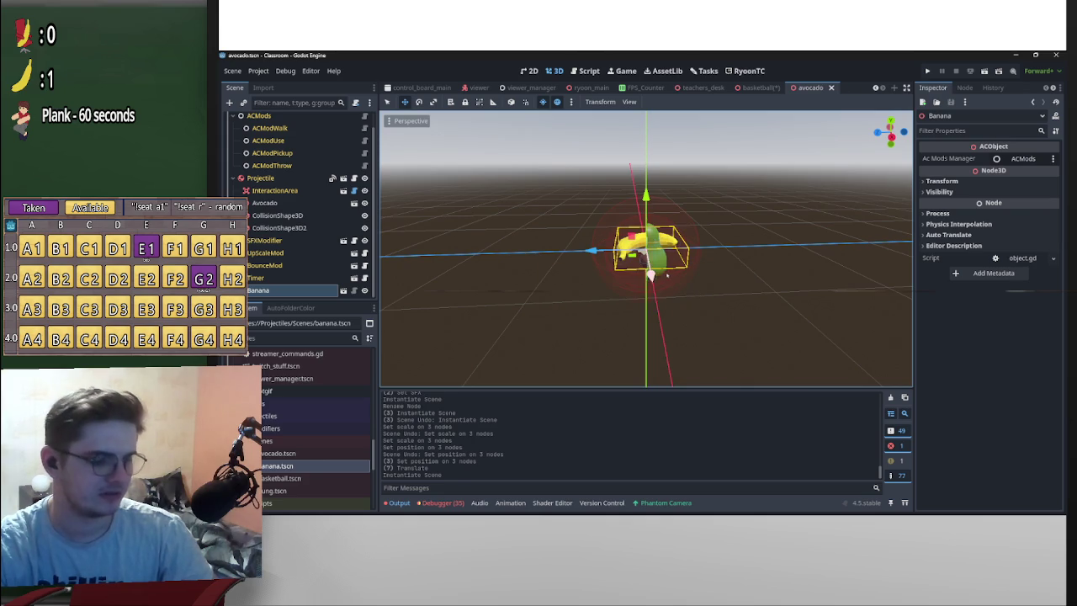
{"action": "key", "text": "ctrl+z"}
{"action": "key", "text": "ctrl+s"}
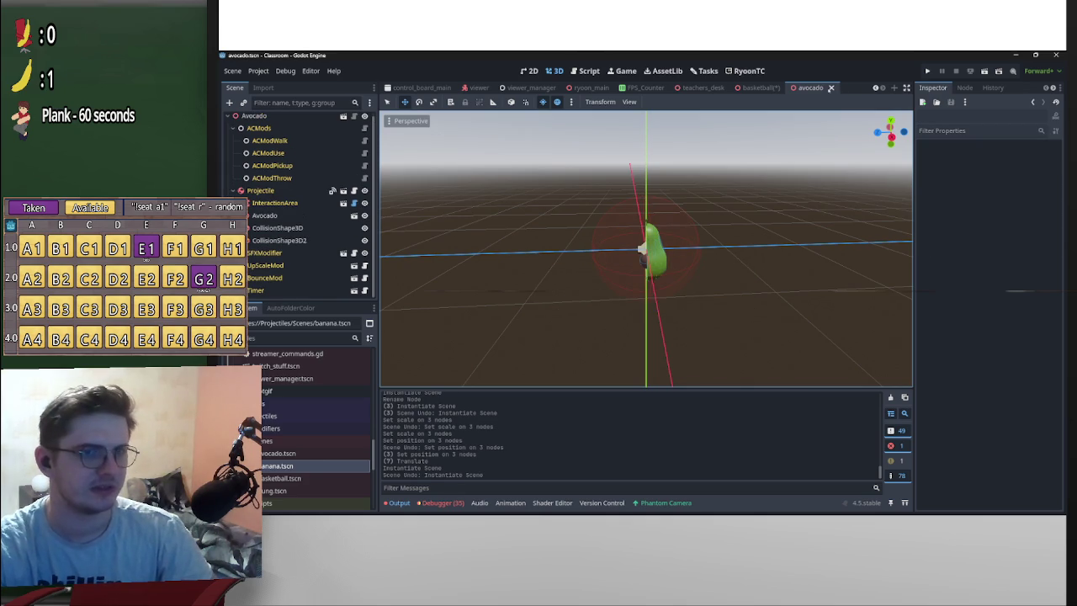
{"action": "left_click", "coordinate": [832, 88]}
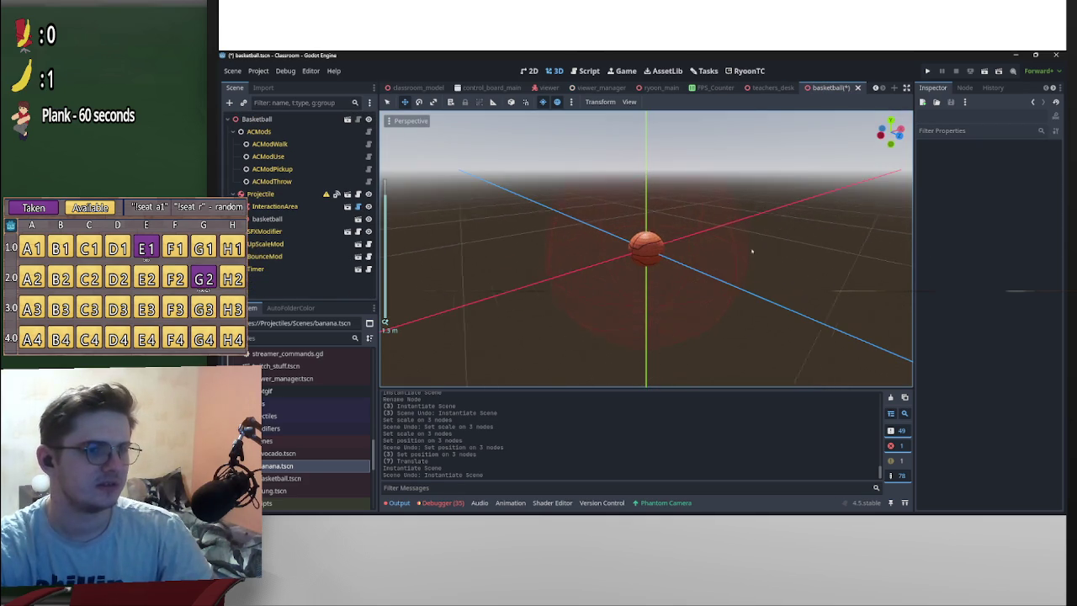
Select the basketball model and try scaling it with the gizmo, then undo
{"action": "left_click", "coordinate": [657, 249]}
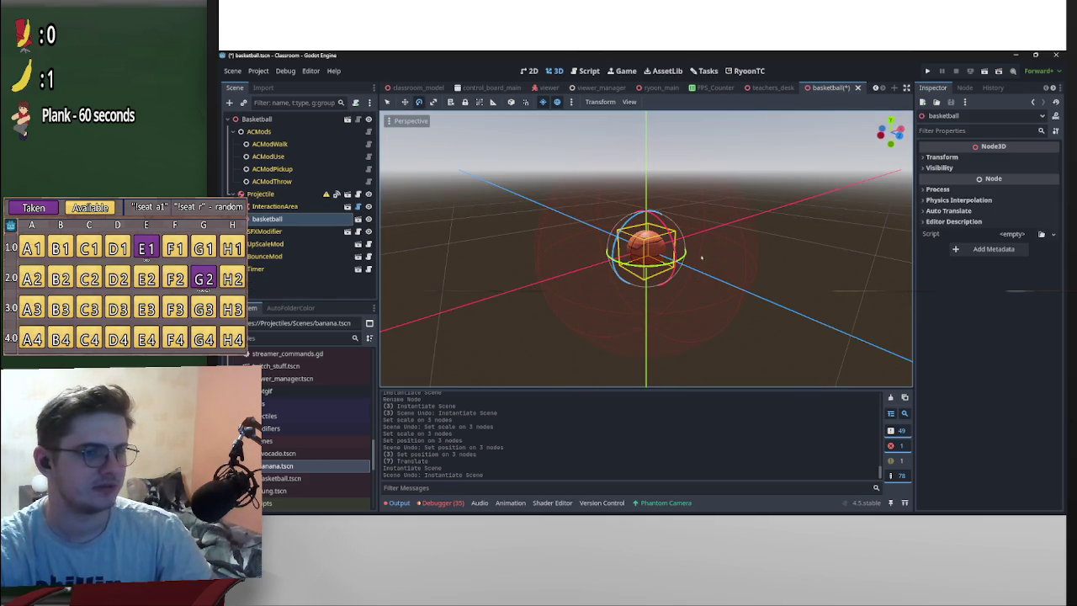
{"action": "key", "text": "r"}
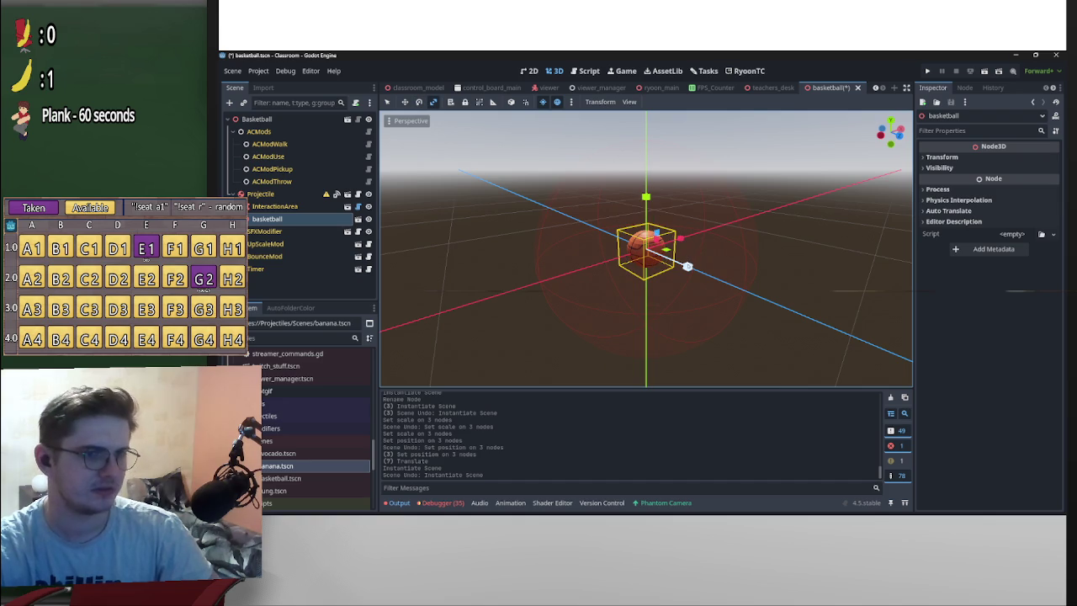
{"action": "mouse_move", "coordinate": [688, 266]}
{"action": "left_mouse_down"}
{"action": "mouse_move", "coordinate": [699, 274]}
{"action": "mouse_move", "coordinate": [687, 268]}
{"action": "mouse_move", "coordinate": [722, 247]}
{"action": "mouse_move", "coordinate": [700, 247]}
{"action": "mouse_move", "coordinate": [731, 237]}
{"action": "left_mouse_up"}
{"action": "key", "text": "ctrl+z"}
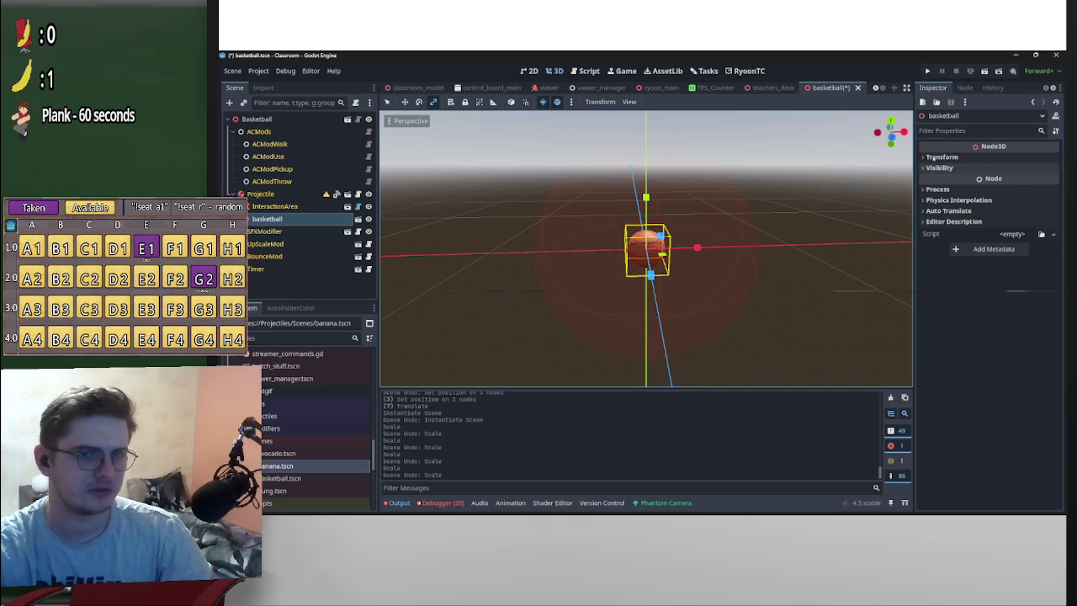
Set the basketball's Transform scale to 2, then 3, and save the scene
{"action": "left_click", "coordinate": [942, 157]}
{"action": "left_click", "coordinate": [954, 236]}
{"action": "type", "text": "2"}
{"action": "key", "text": "Return"}
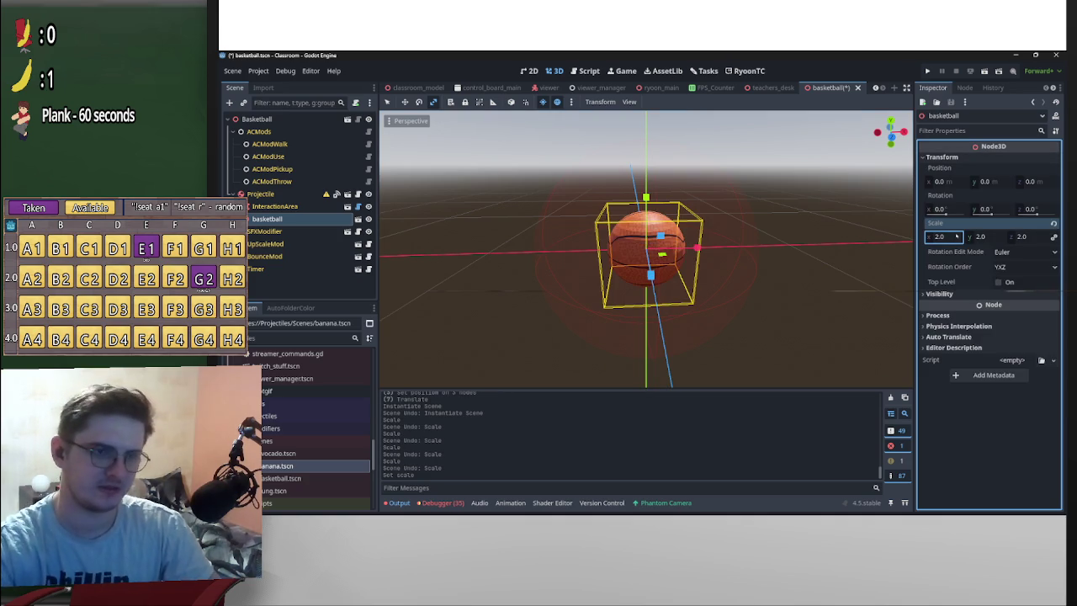
{"action": "type", "text": "3"}
{"action": "key", "text": "Return"}
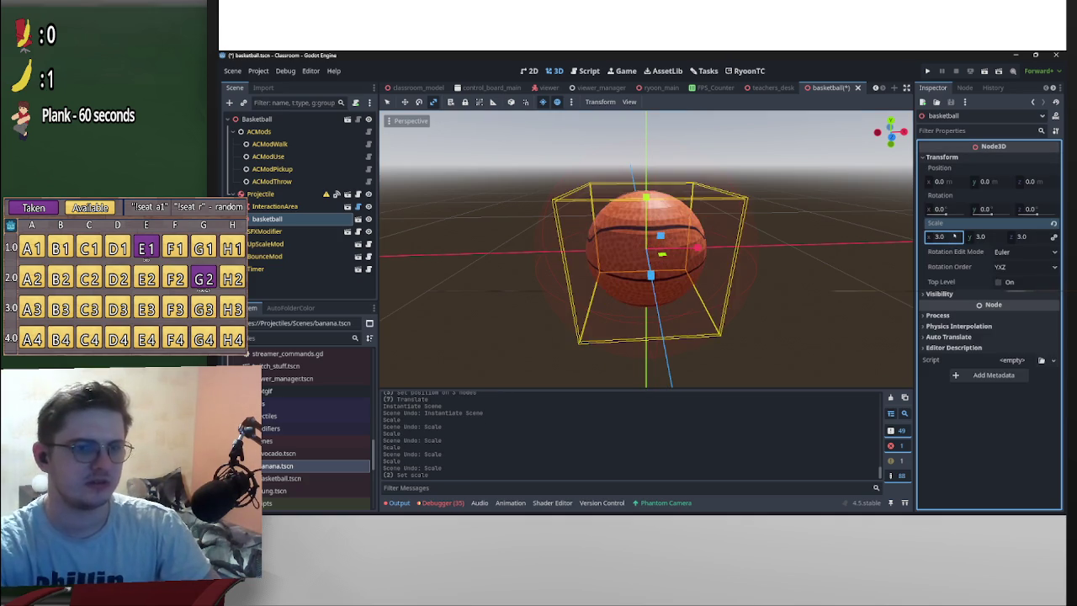
{"action": "scroll", "coordinate": [757, 269], "scroll_direction": "down", "scroll_amount": 6}
{"action": "key", "text": "ctrl+s"}
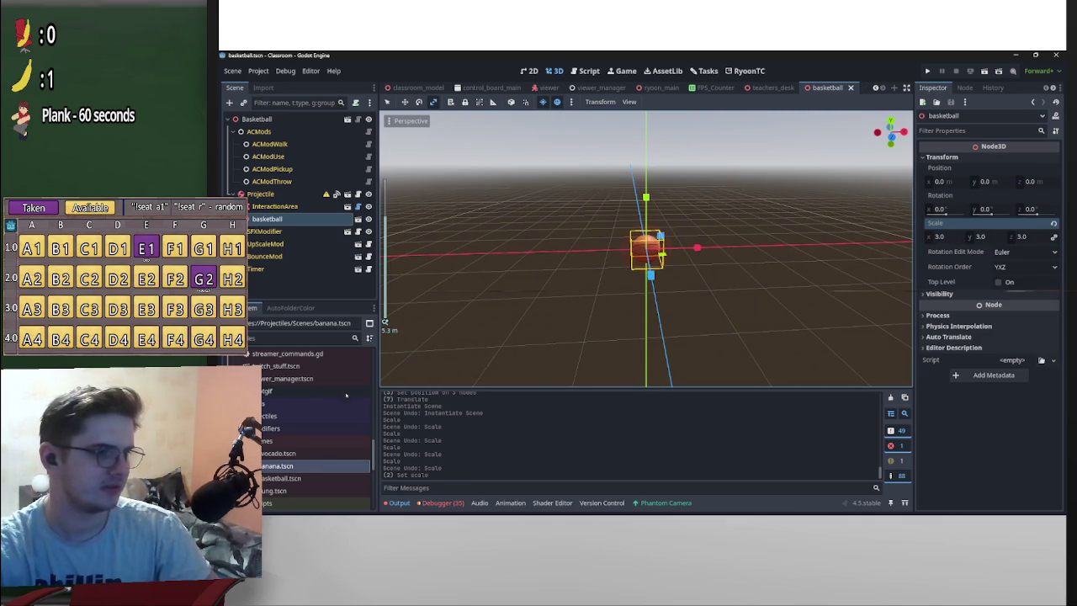
Add and undo a banana instance, then set the basketball scale to 4.0 and save
{"action": "mouse_move", "coordinate": [278, 465]}
{"action": "left_mouse_down"}
{"action": "mouse_move", "coordinate": [278, 244]}
{"action": "mouse_move", "coordinate": [256, 118]}
{"action": "left_mouse_up"}
{"action": "scroll", "coordinate": [673, 271], "scroll_direction": "up", "scroll_amount": 5}
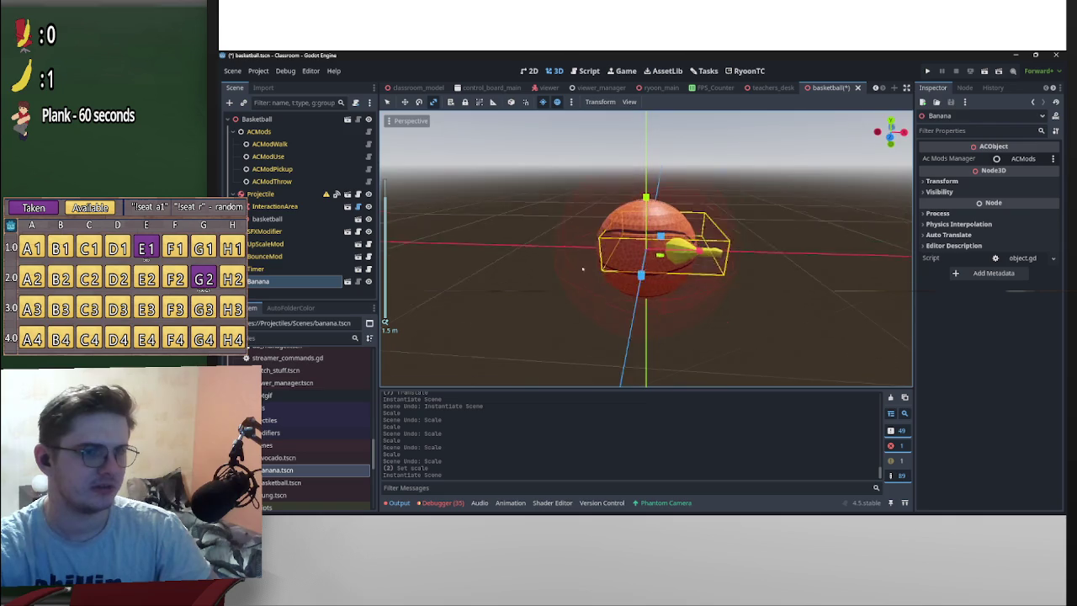
{"action": "key", "text": "ctrl+s"}
{"action": "key", "text": "ctrl+z"}
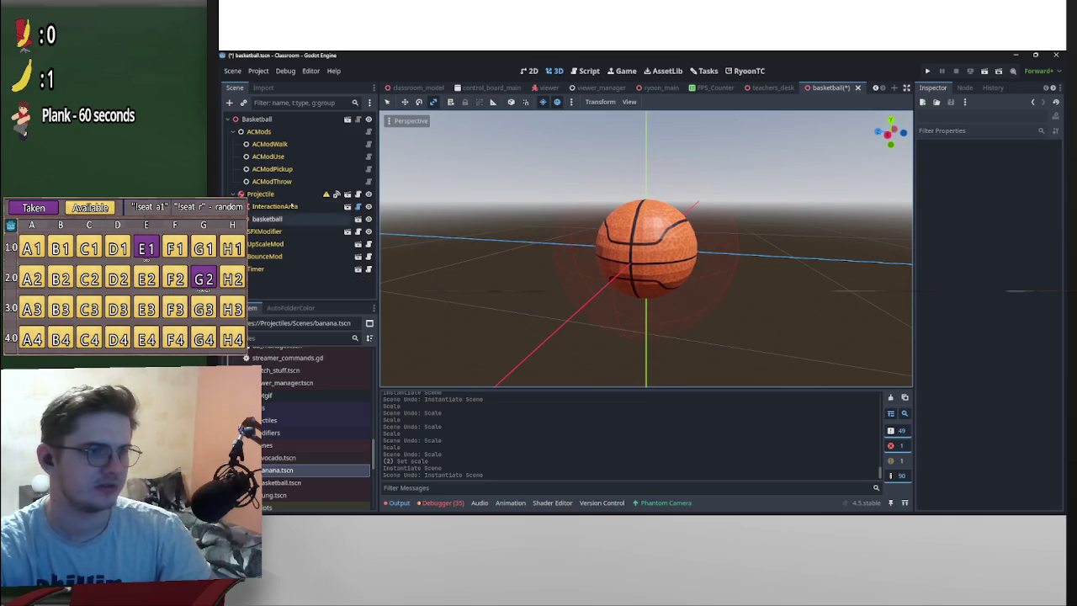
{"action": "left_click", "coordinate": [267, 219]}
{"action": "left_click", "coordinate": [940, 237]}
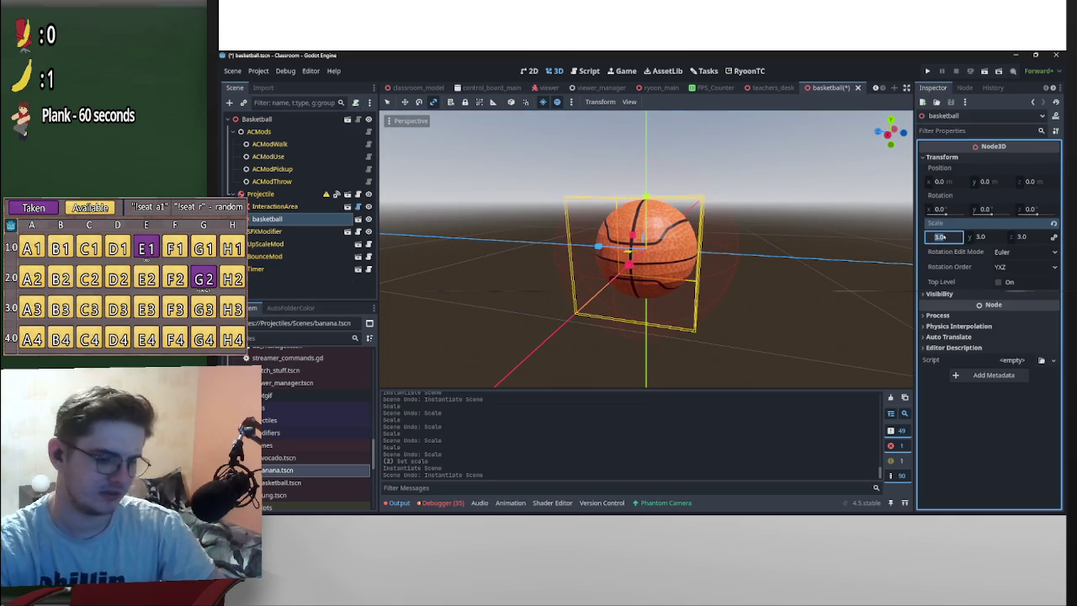
{"action": "type", "text": "4"}
{"action": "key", "text": "Return"}
{"action": "scroll", "coordinate": [646, 253], "scroll_direction": "down", "scroll_amount": 4}
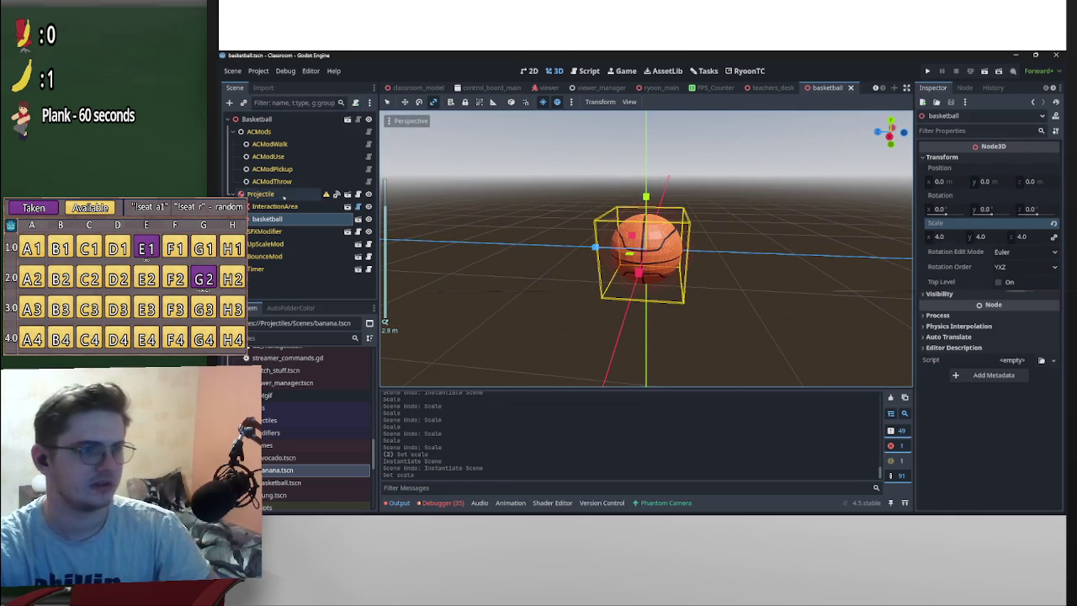
{"action": "key", "text": "ctrl+s"}
Raise the InteractionArea sphere radius from 0.655 to 1.0 and save basketball.tscn
{"action": "left_click", "coordinate": [275, 206]}
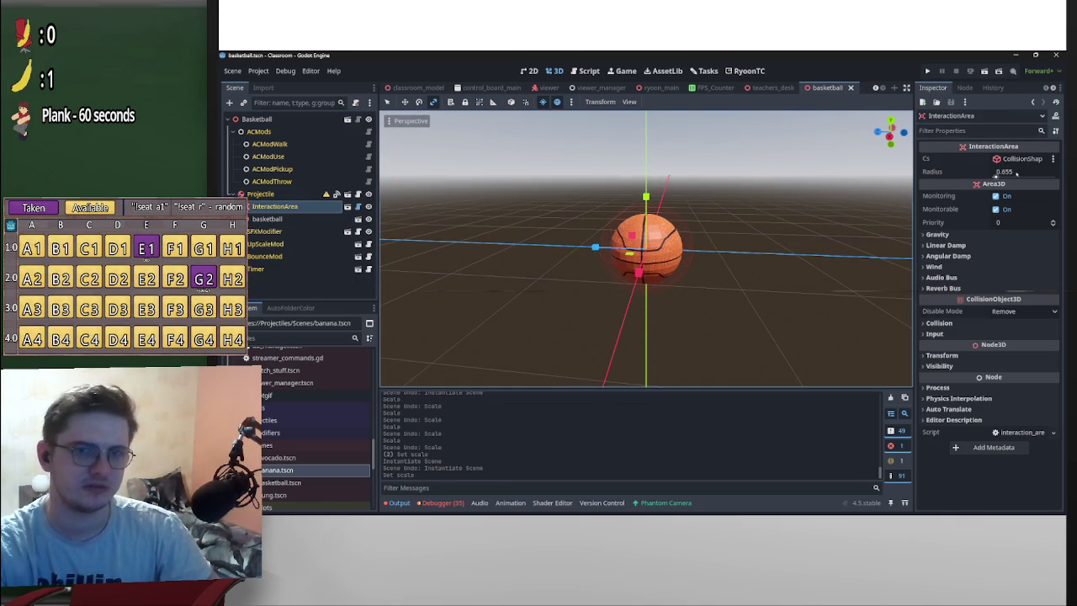
{"action": "left_click", "coordinate": [1018, 172]}
{"action": "left_click", "coordinate": [1021, 158]}
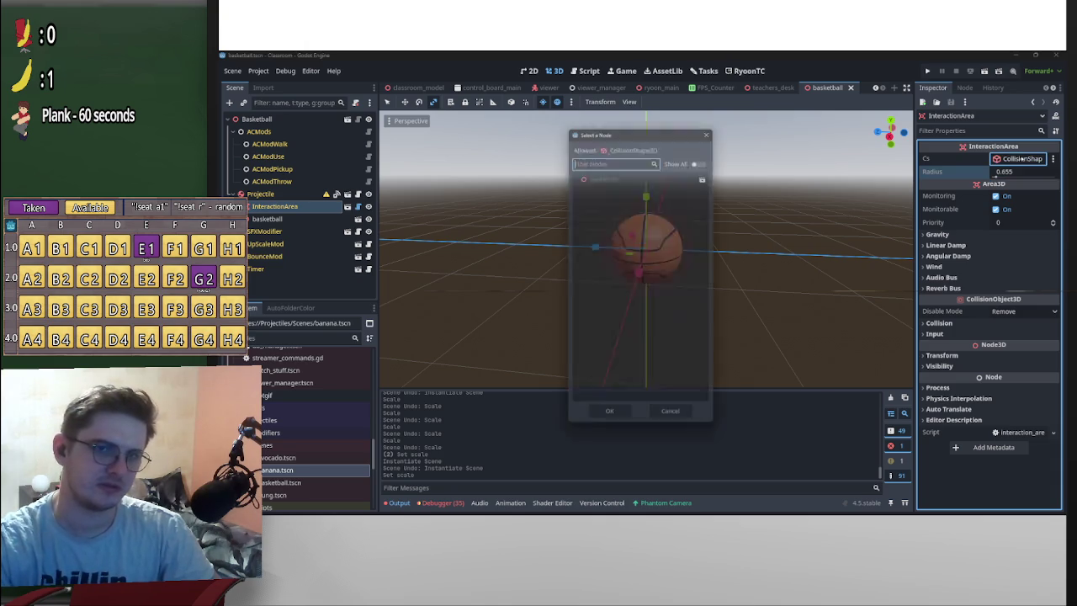
{"action": "left_click", "coordinate": [712, 125]}
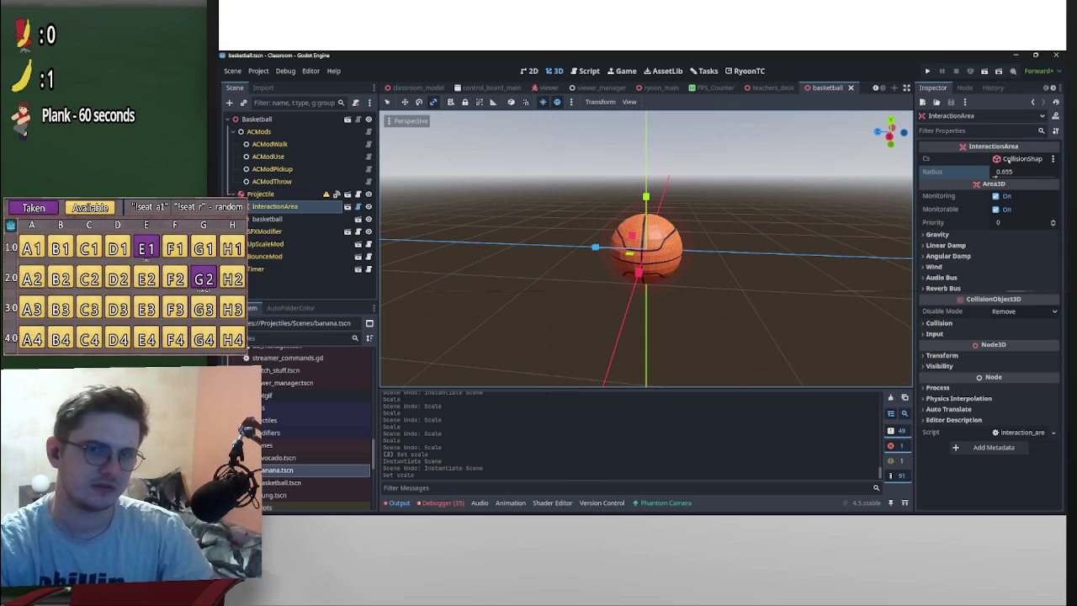
{"action": "left_click", "coordinate": [946, 159]}
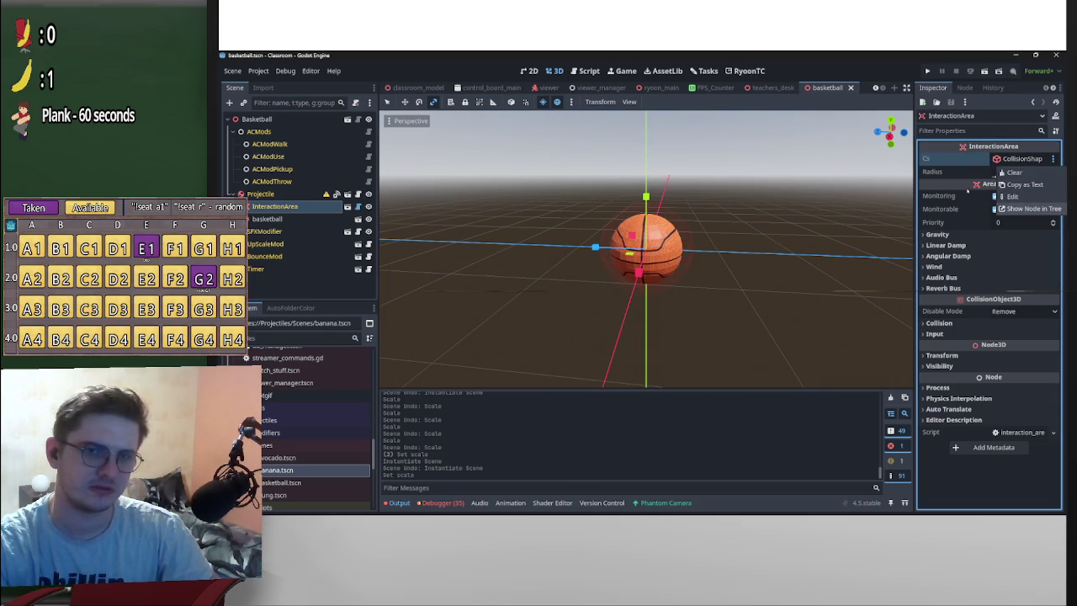
{"action": "left_click", "coordinate": [1020, 172]}
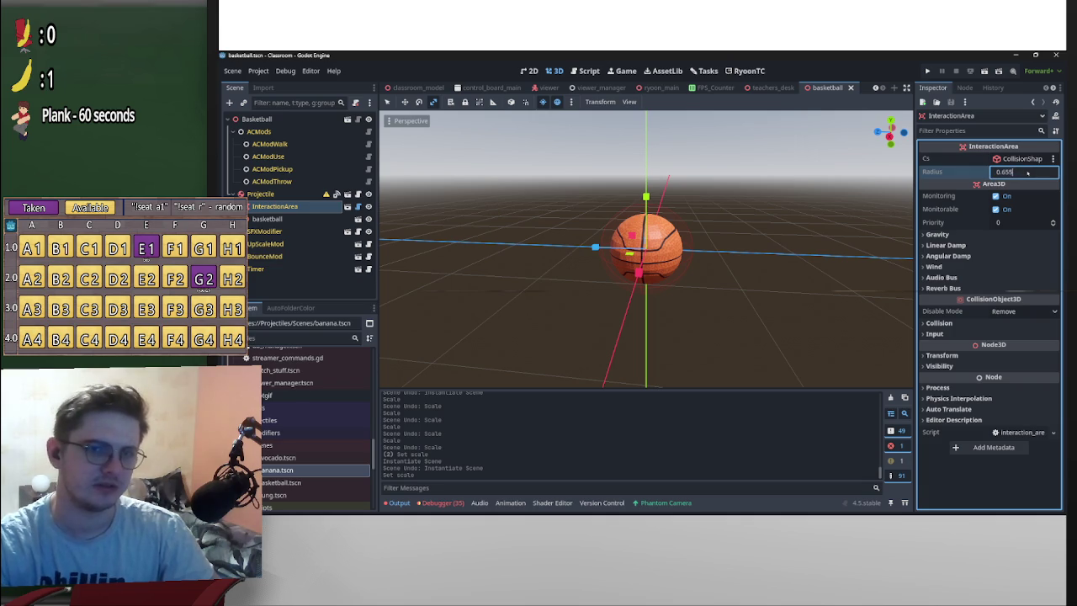
{"action": "key", "text": "Return"}
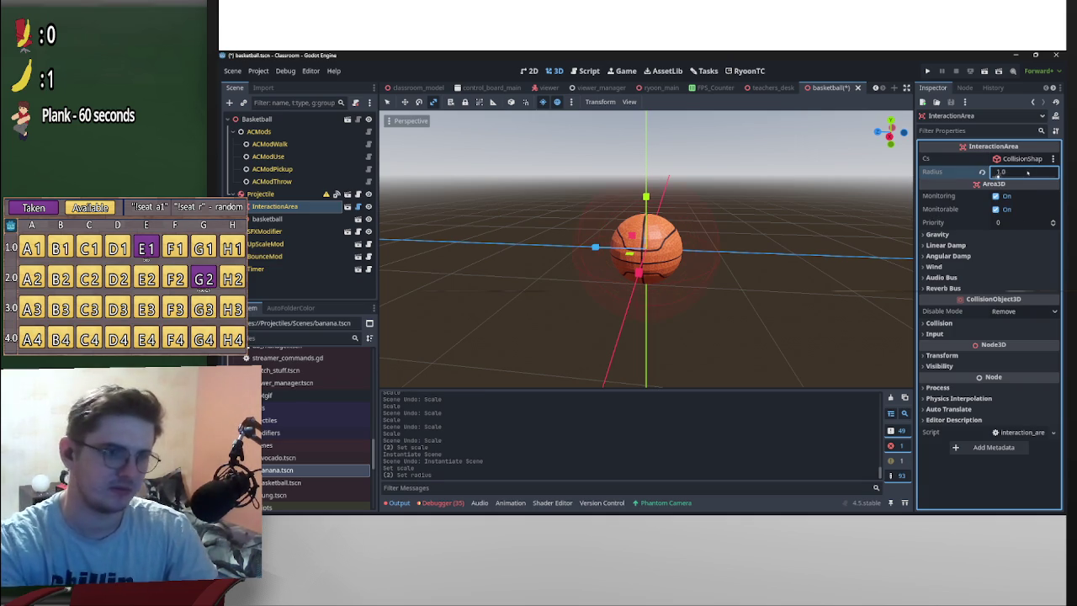
{"action": "key", "text": "ctrl+s"}
{"action": "scroll", "coordinate": [854, 203], "scroll_direction": "down", "scroll_amount": 5}
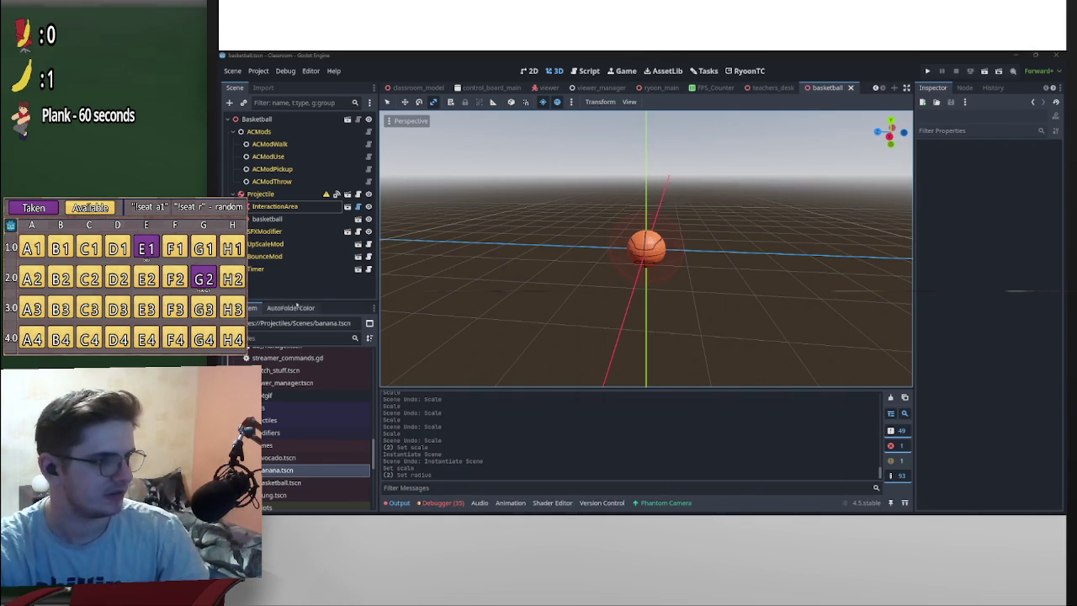
{"action": "scroll", "coordinate": [324, 459], "scroll_direction": "up", "scroll_amount": 5}
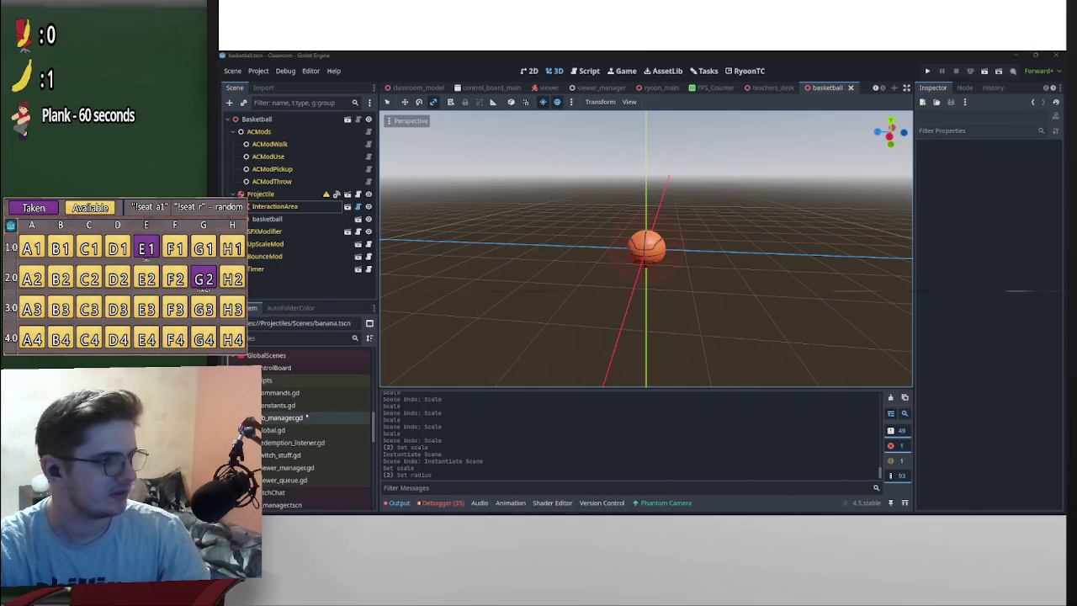
Open constants.gd and copy the basketball scene's UID from the FileSystem dock
{"action": "double_click", "coordinate": [278, 405]}
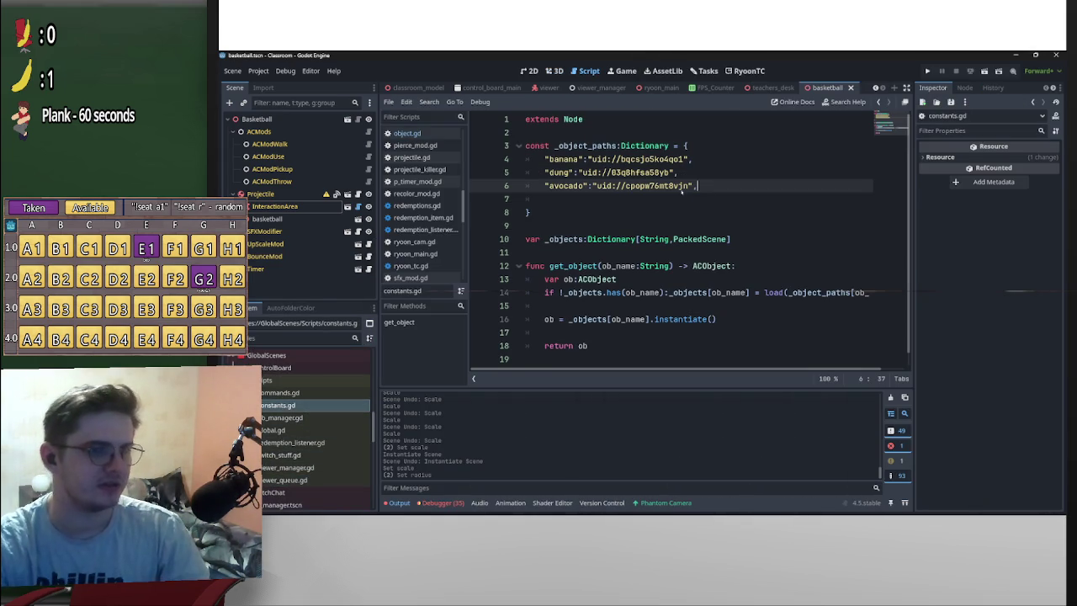
{"action": "scroll", "coordinate": [320, 420], "scroll_direction": "down", "scroll_amount": 5}
{"action": "right_click", "coordinate": [294, 442]}
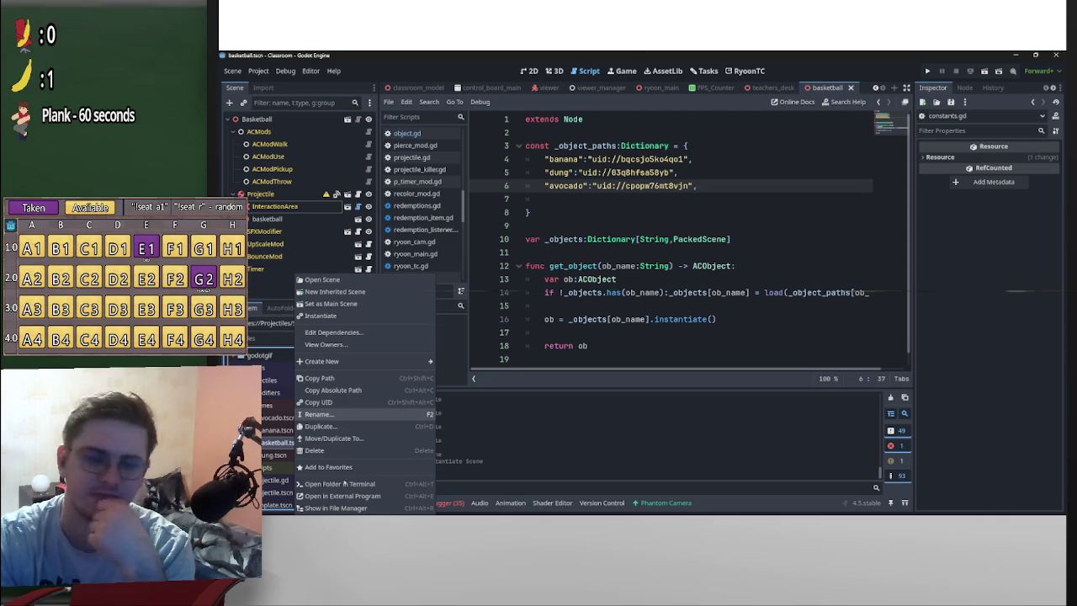
{"action": "left_click", "coordinate": [388, 403]}
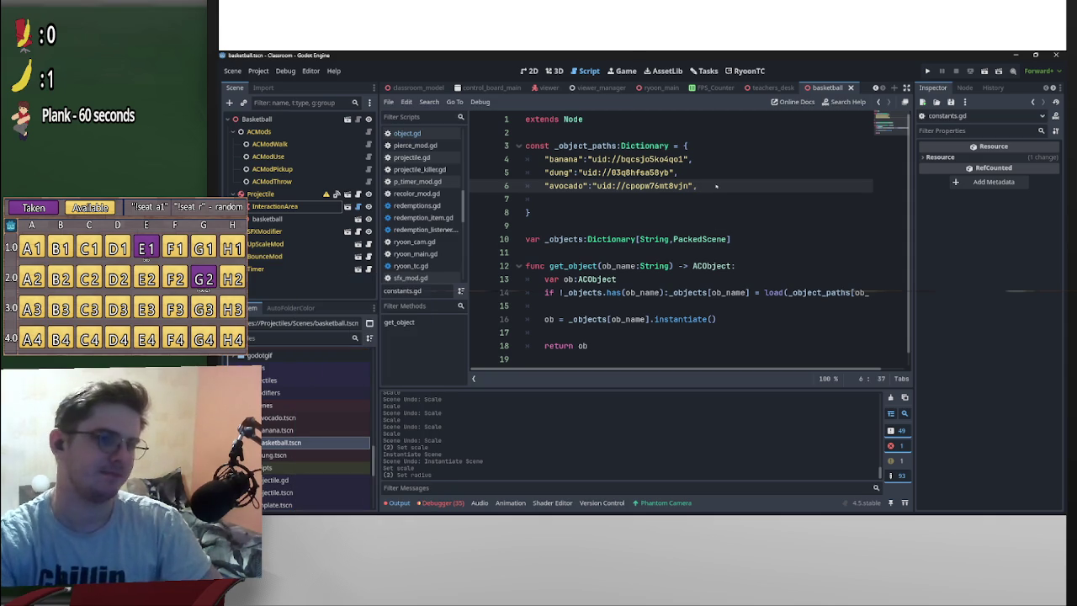
Add the entry "basketball":"uid://cb6j86851f46j", after the avocado path and save constants.gd
{"action": "key", "text": "Return"}
{"action": "type", "text": "."}
{"action": "key", "text": "BackSpace"}
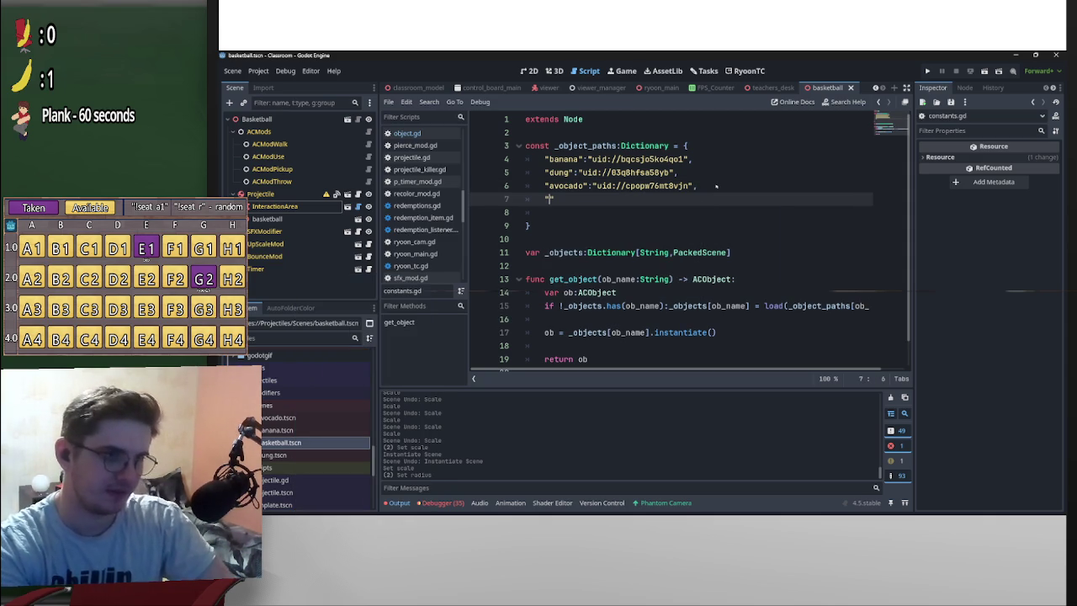
{"action": "type", "text": "basketball"}
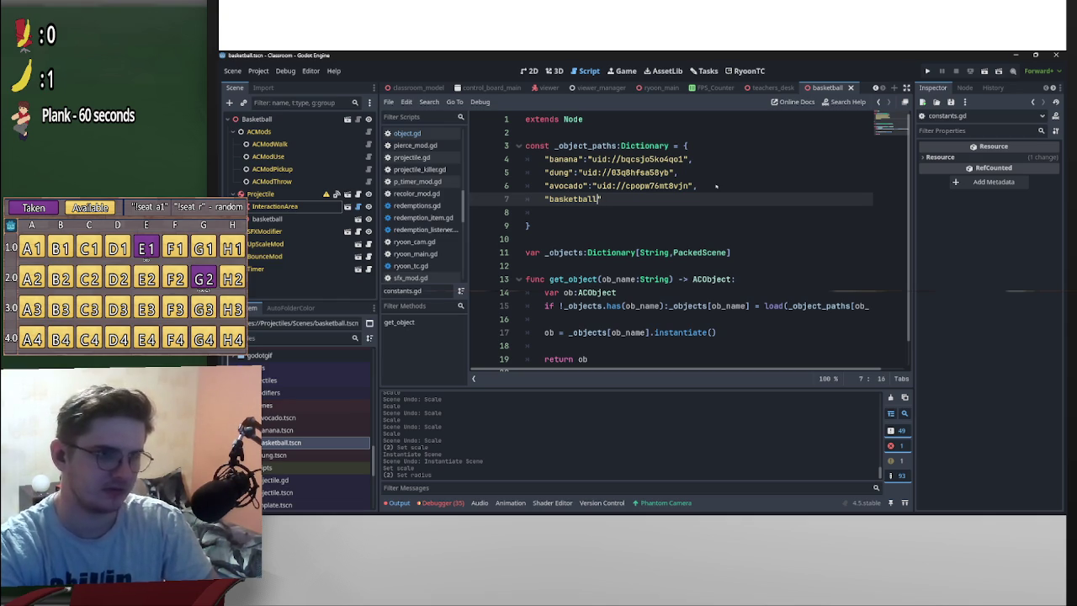
{"action": "type", "text": "uid://cb6j86851f46j"}
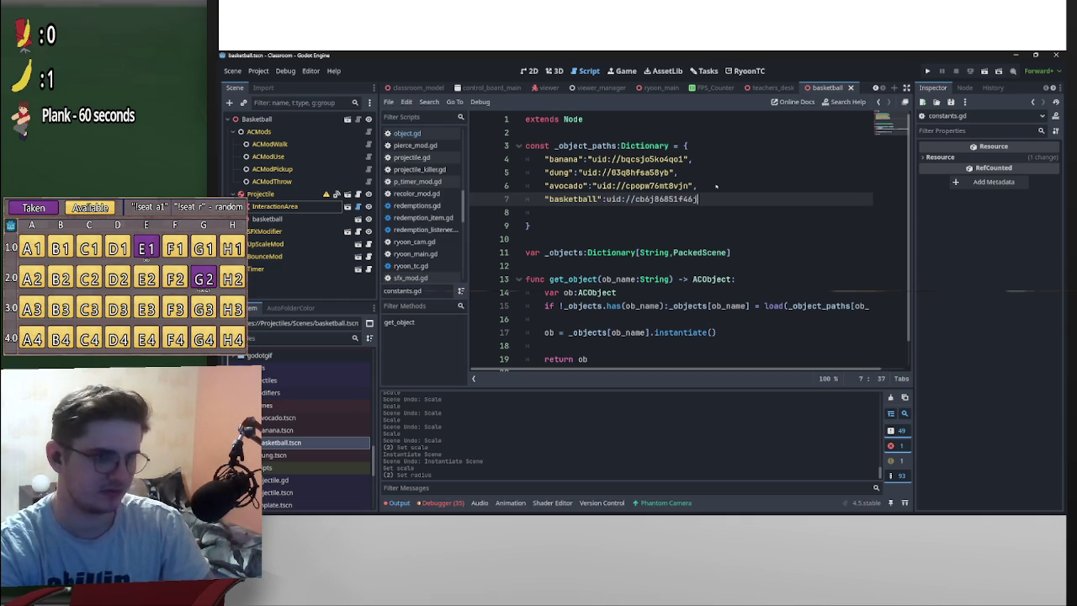
{"action": "key", "text": "ctrl+z"}
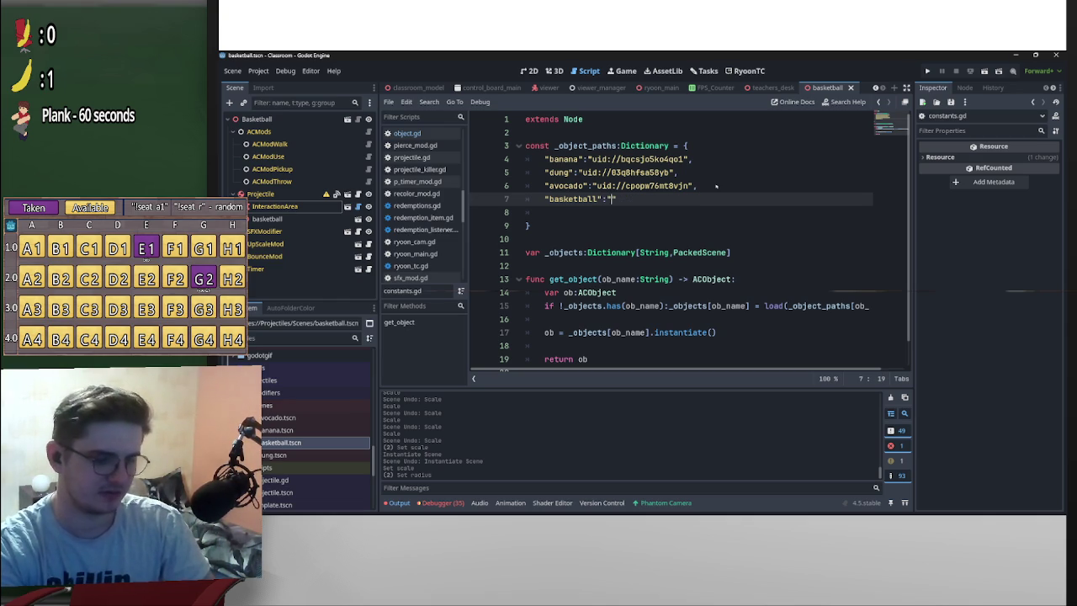
{"action": "type", "text": "uid://cb6j86851f46j"}
{"action": "key", "text": "Right"}
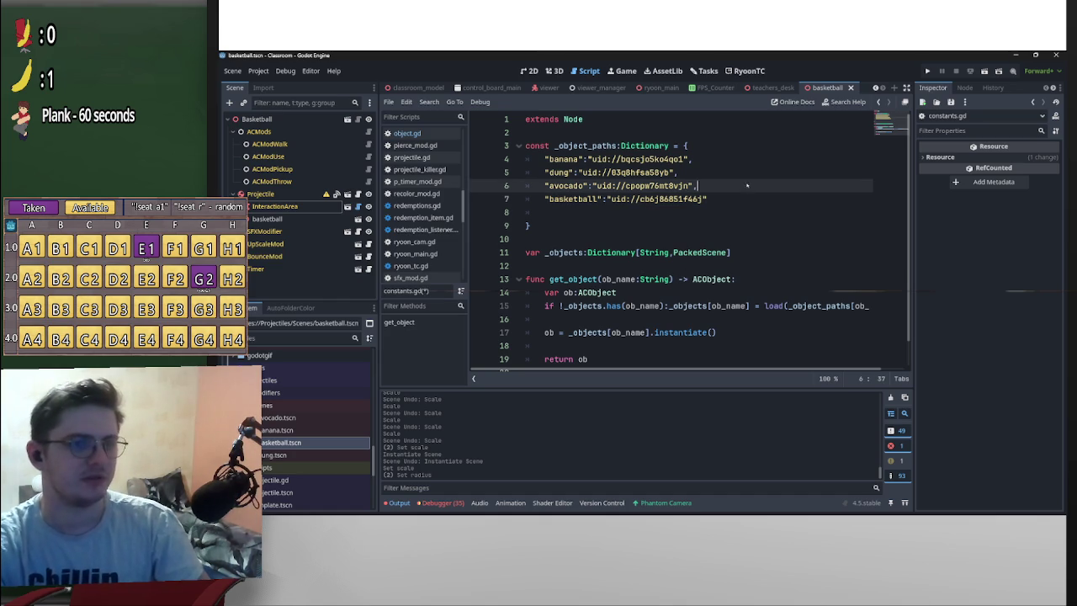
{"action": "type", "text": ","}
{"action": "key", "text": "Up"}
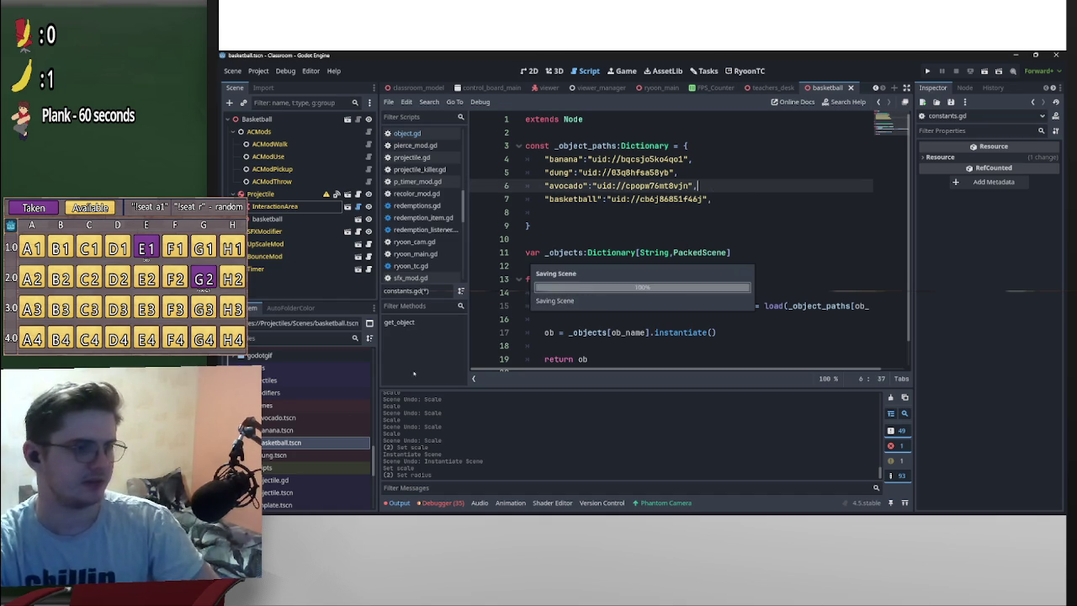
{"action": "key", "text": "ctrl+s"}
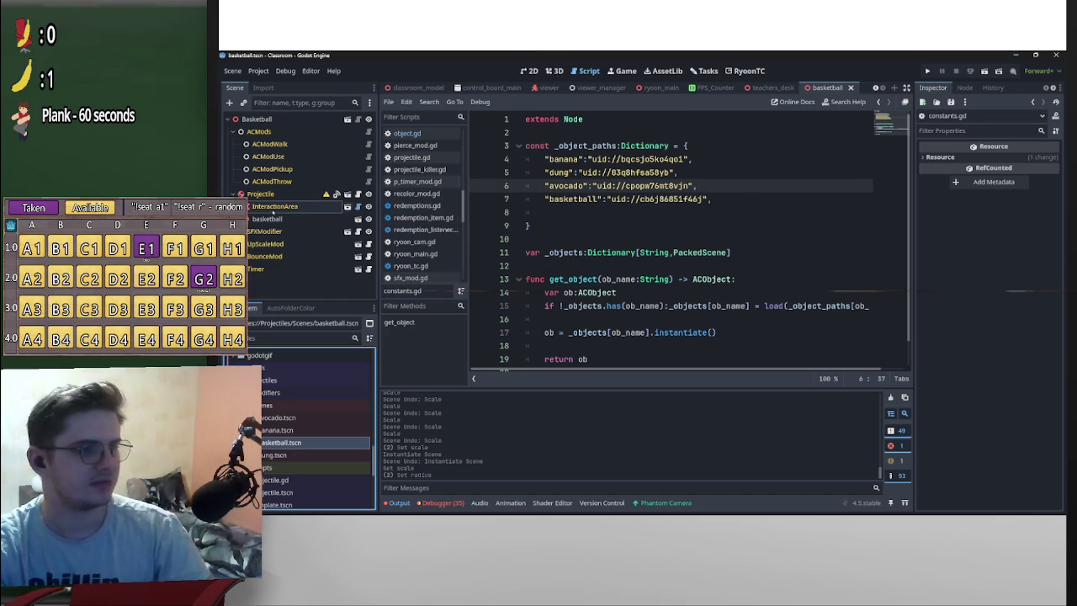
Give the Projectile node a new PhysicsMaterial override with Bounce 0.65
{"action": "left_click", "coordinate": [289, 219]}
{"action": "left_click", "coordinate": [268, 194]}
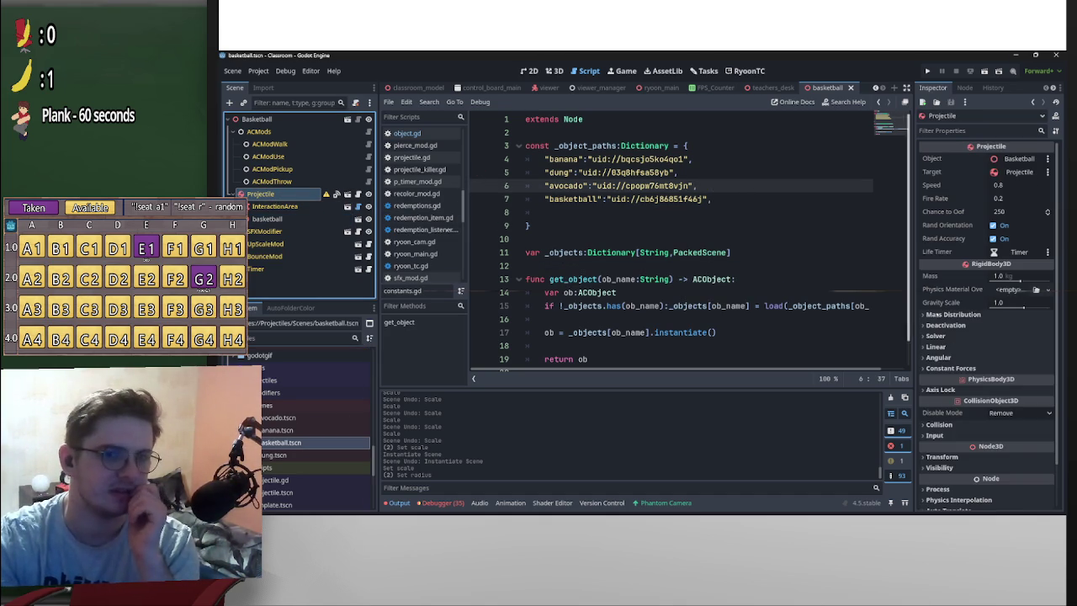
{"action": "left_click", "coordinate": [1014, 289]}
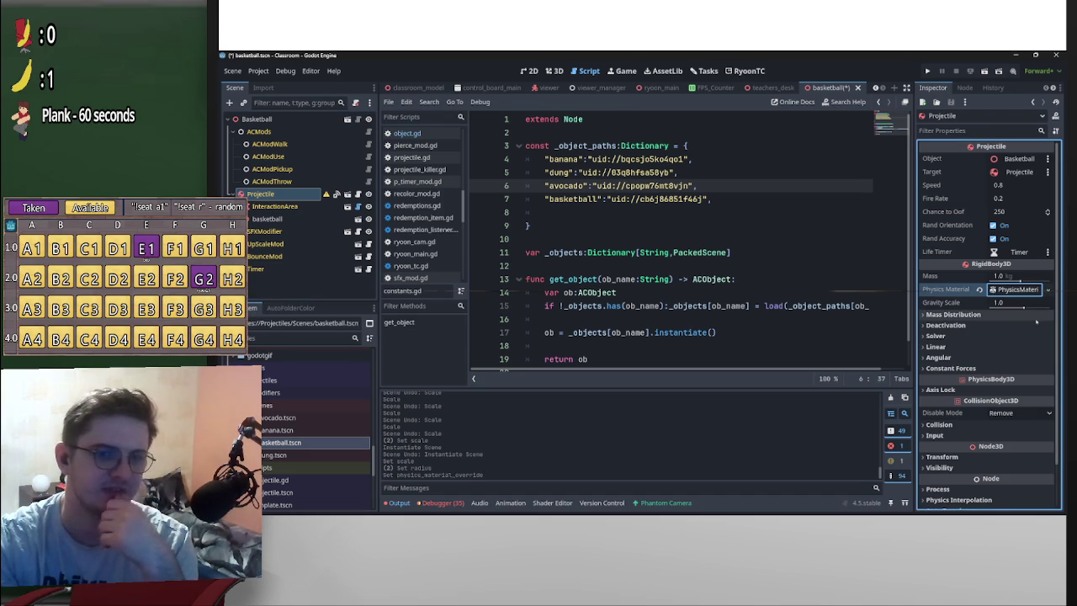
{"action": "left_click", "coordinate": [1020, 315]}
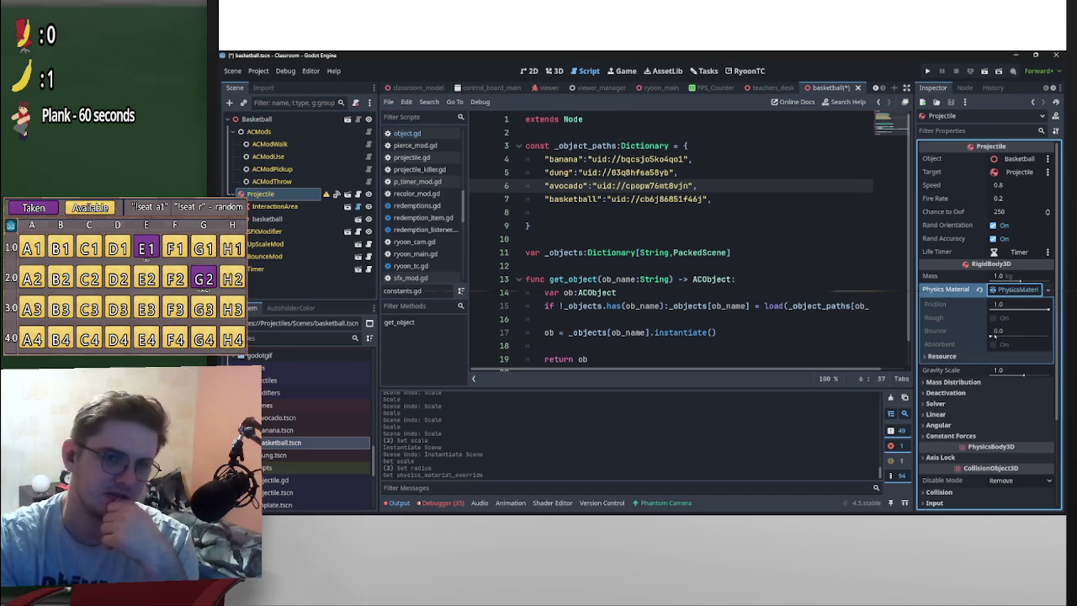
{"action": "left_click", "coordinate": [1001, 337]}
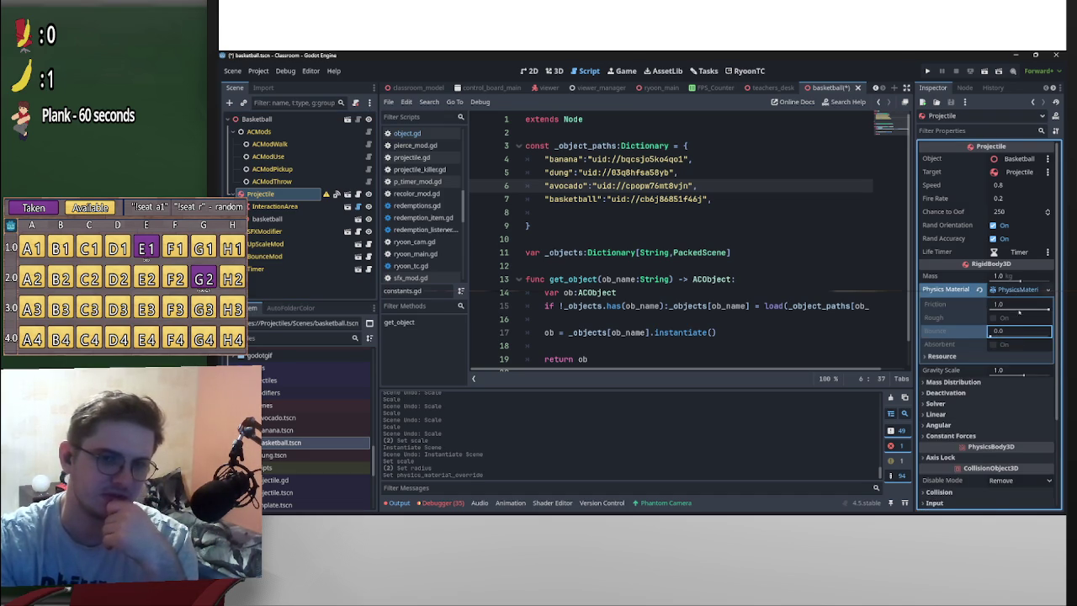
{"action": "key", "text": "ctrl+F2"}
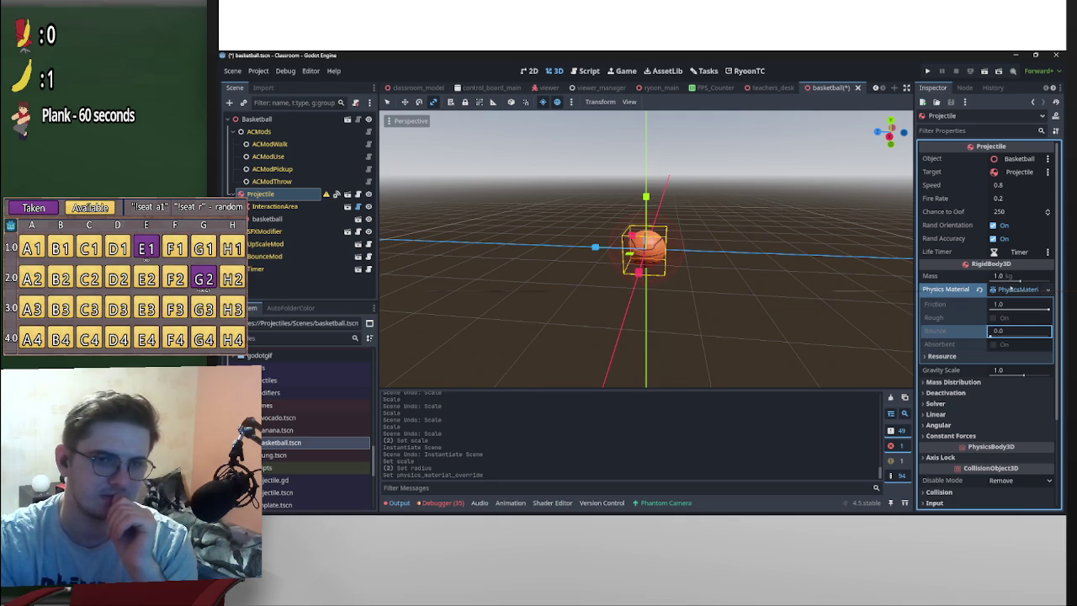
{"action": "key", "text": "Return"}
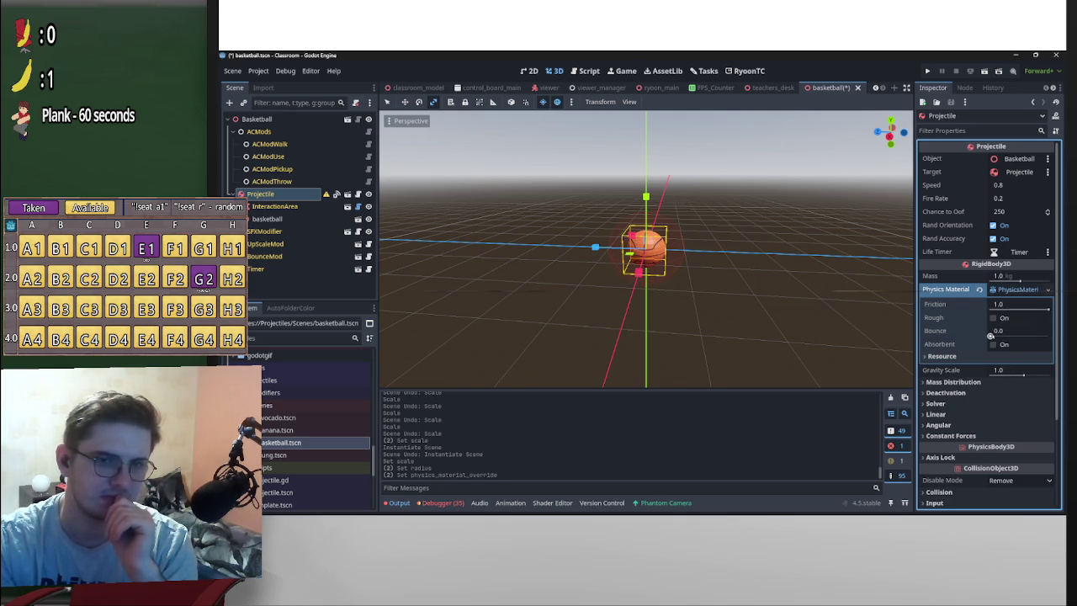
{"action": "left_click_drag", "start_coordinate": [990, 336], "coordinate": [1007, 337]}
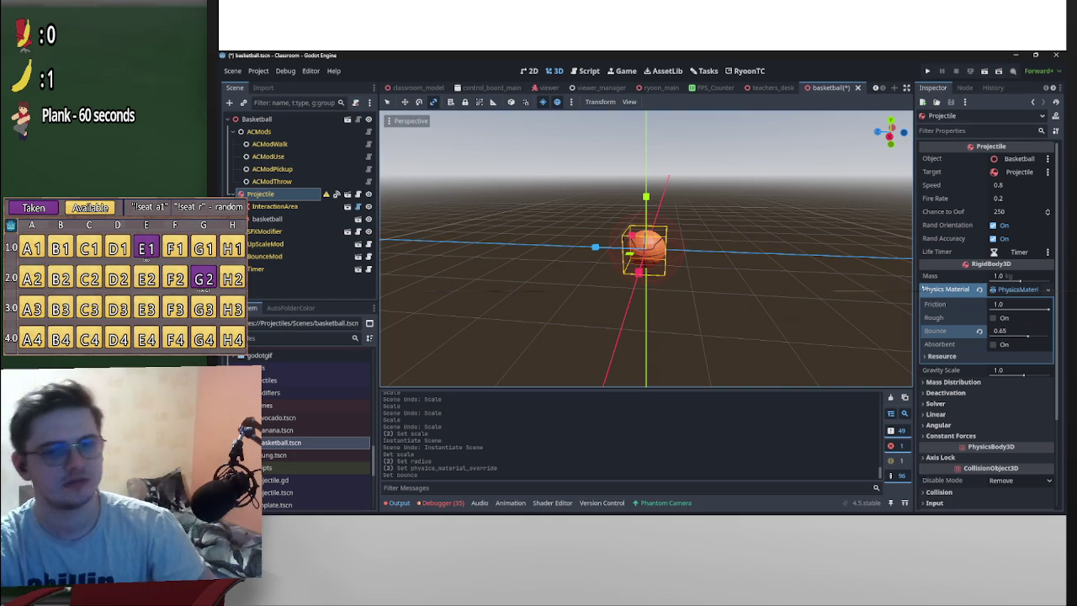
Save the basketball scene and orbit to look down on the basketball
{"action": "key", "text": "ctrl+s"}
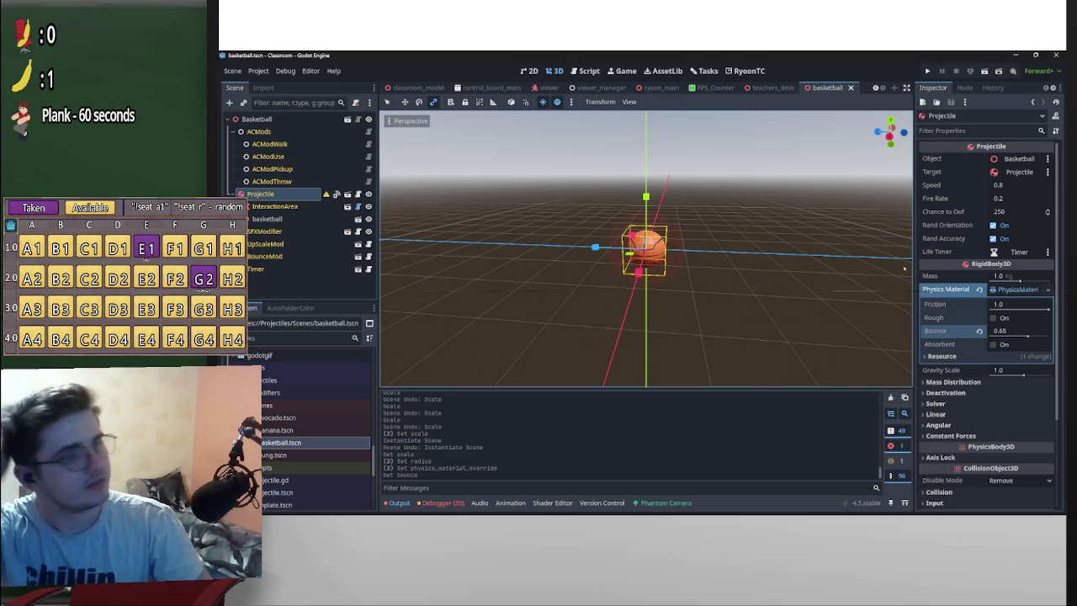
{"action": "scroll", "coordinate": [771, 230], "scroll_direction": "up", "scroll_amount": 3}
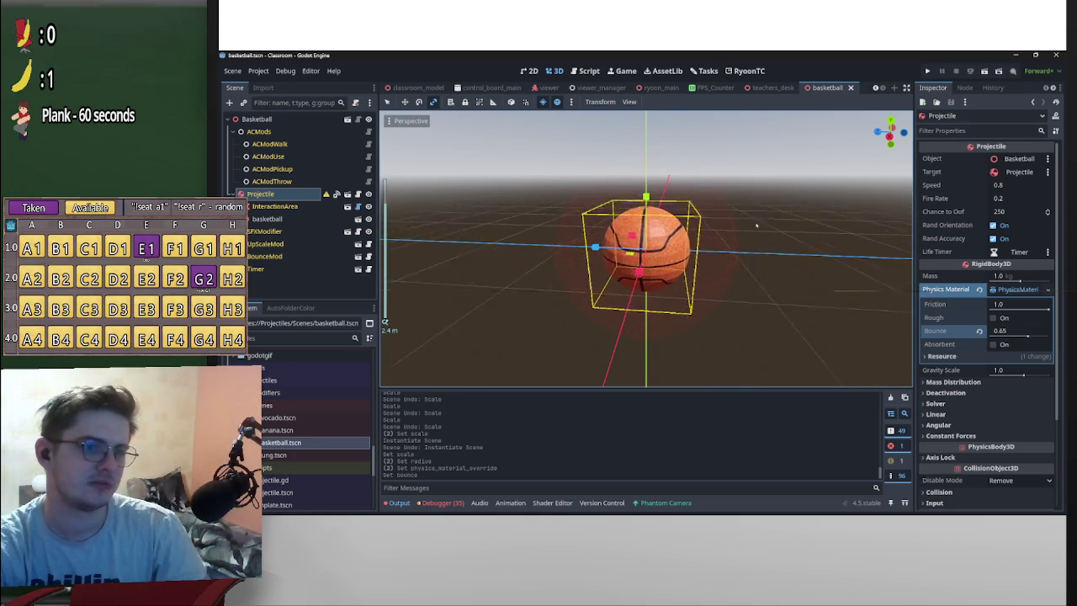
{"action": "key", "text": "ctrl+s"}
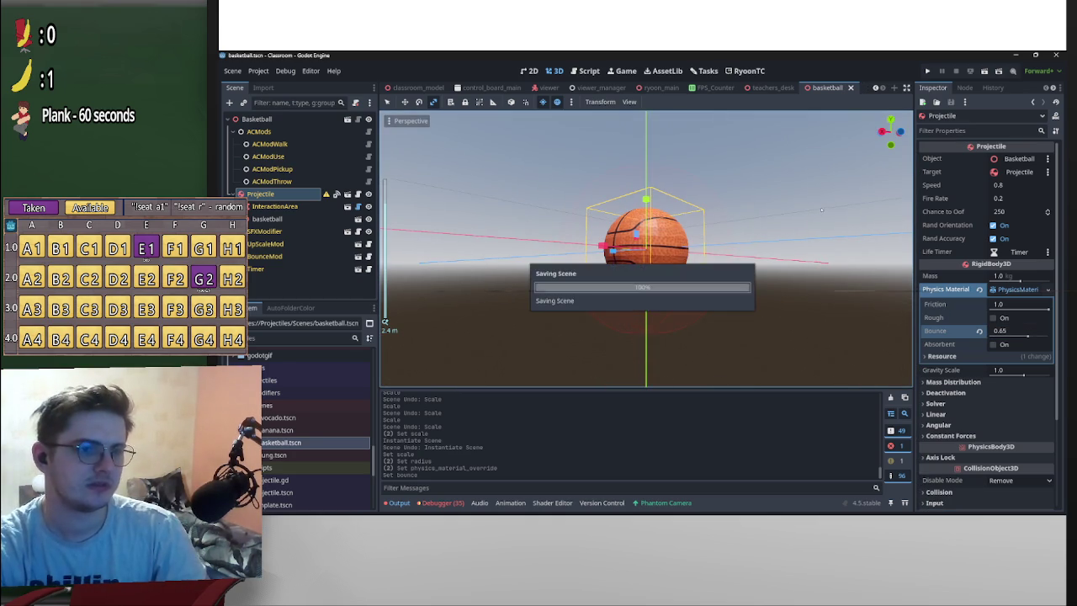
{"action": "left_click_drag", "start_coordinate": [822, 209], "coordinate": [696, 193]}
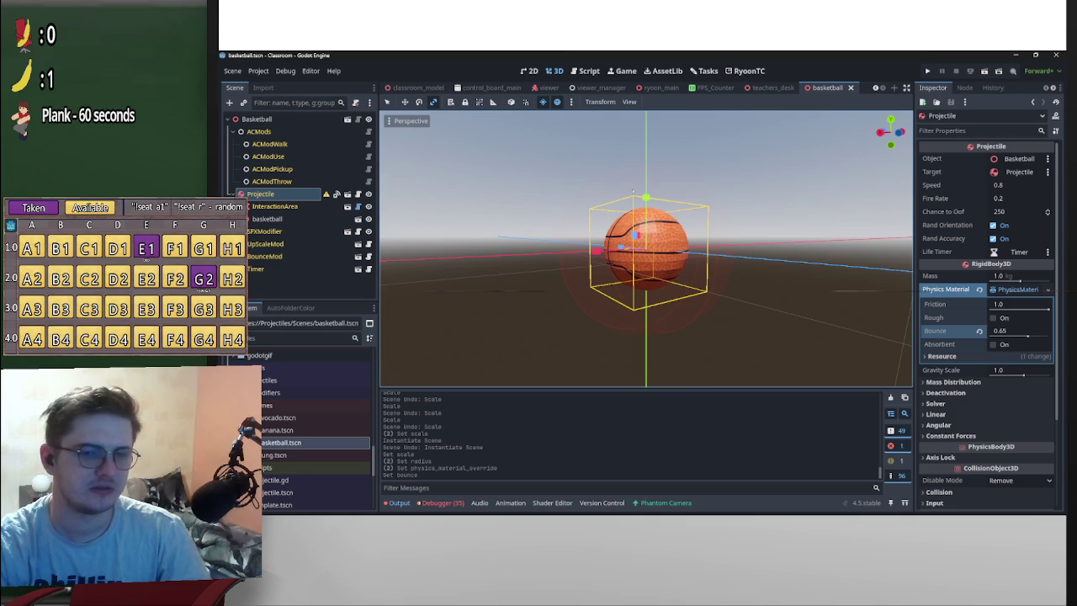
{"action": "scroll", "coordinate": [633, 192], "scroll_direction": "down", "scroll_amount": 2}
{"action": "left_click_drag", "start_coordinate": [633, 192], "coordinate": [589, 252]}
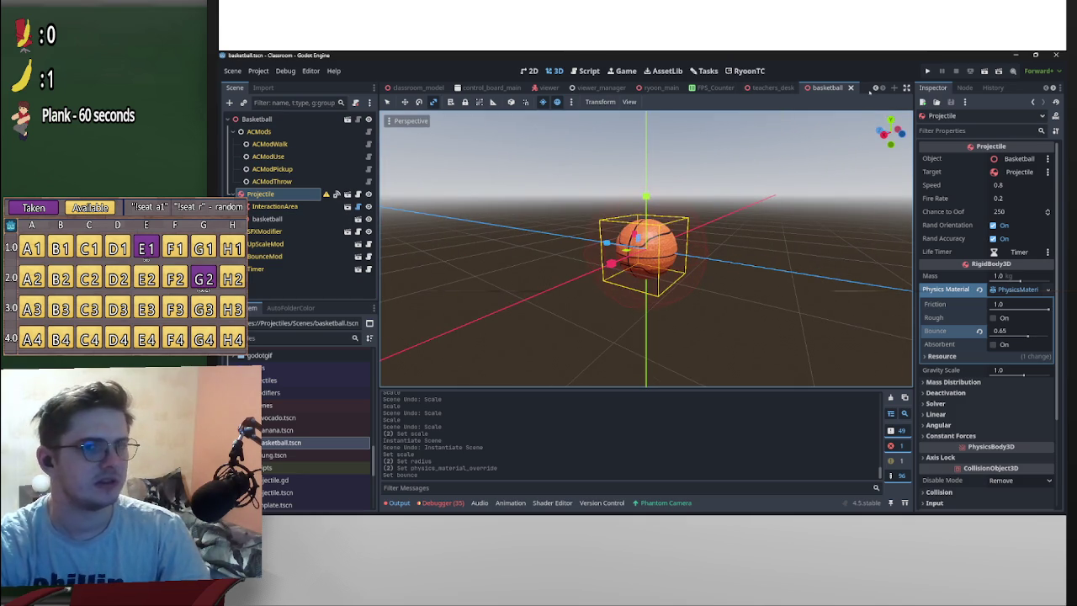
Open avocado.tscn and add recolor_mod.tscn under Avocado, targeting its Projectile node
{"action": "double_click", "coordinate": [277, 418]}
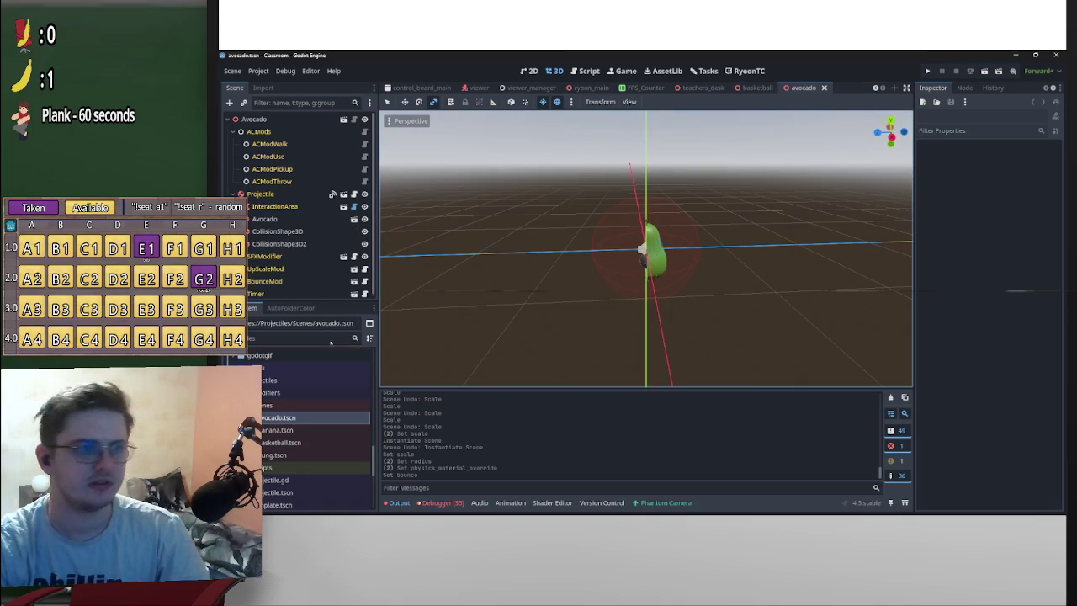
{"action": "scroll", "coordinate": [307, 454], "scroll_direction": "down", "scroll_amount": 4}
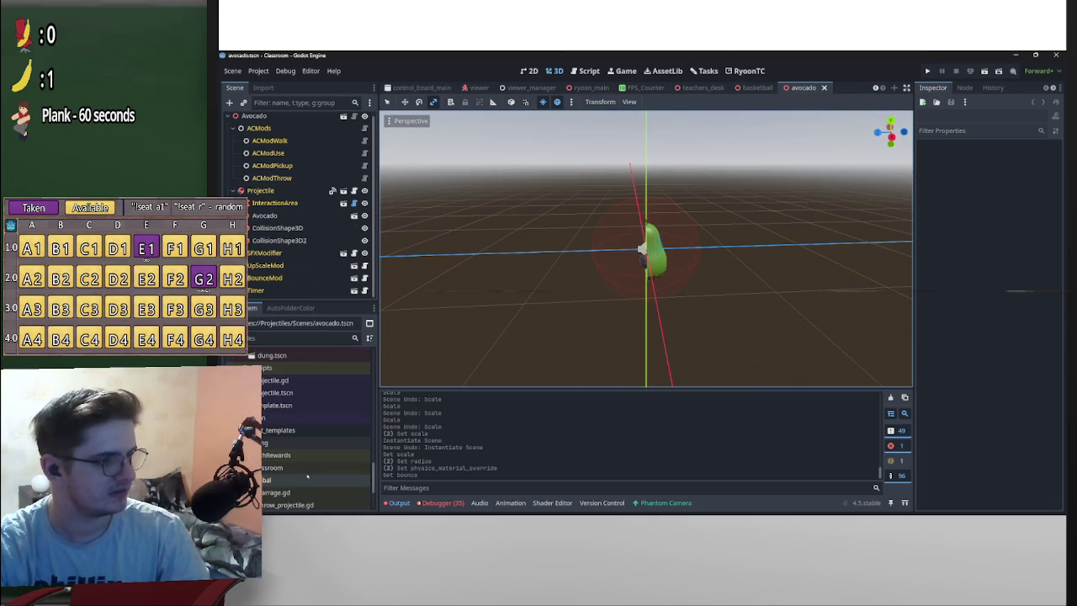
{"action": "scroll", "coordinate": [307, 476], "scroll_direction": "up", "scroll_amount": 5}
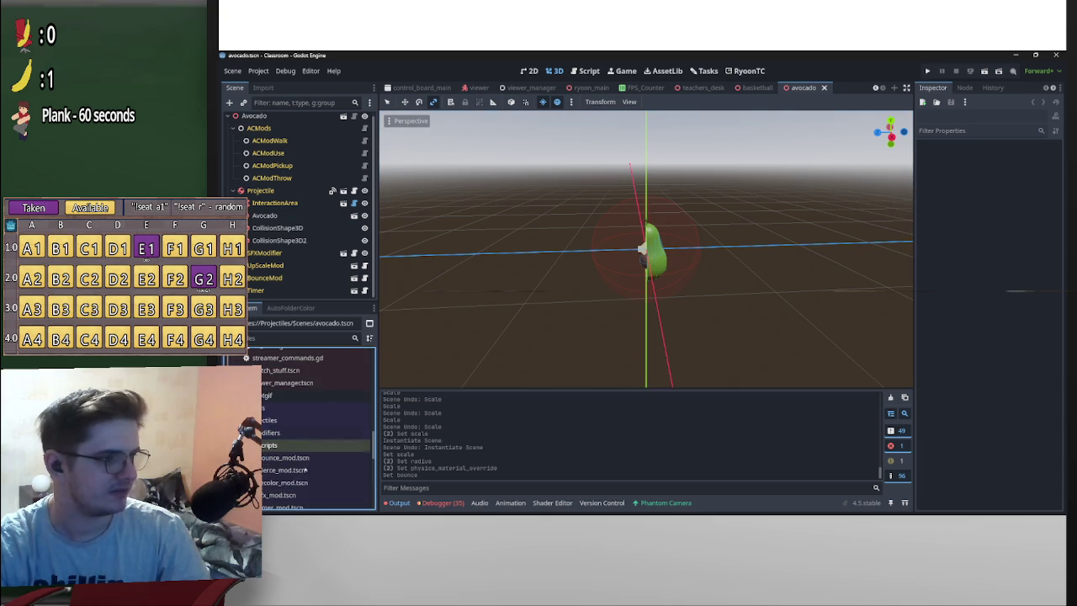
{"action": "scroll", "coordinate": [307, 475], "scroll_direction": "down", "scroll_amount": 2}
{"action": "left_click_drag", "start_coordinate": [286, 444], "coordinate": [290, 123]}
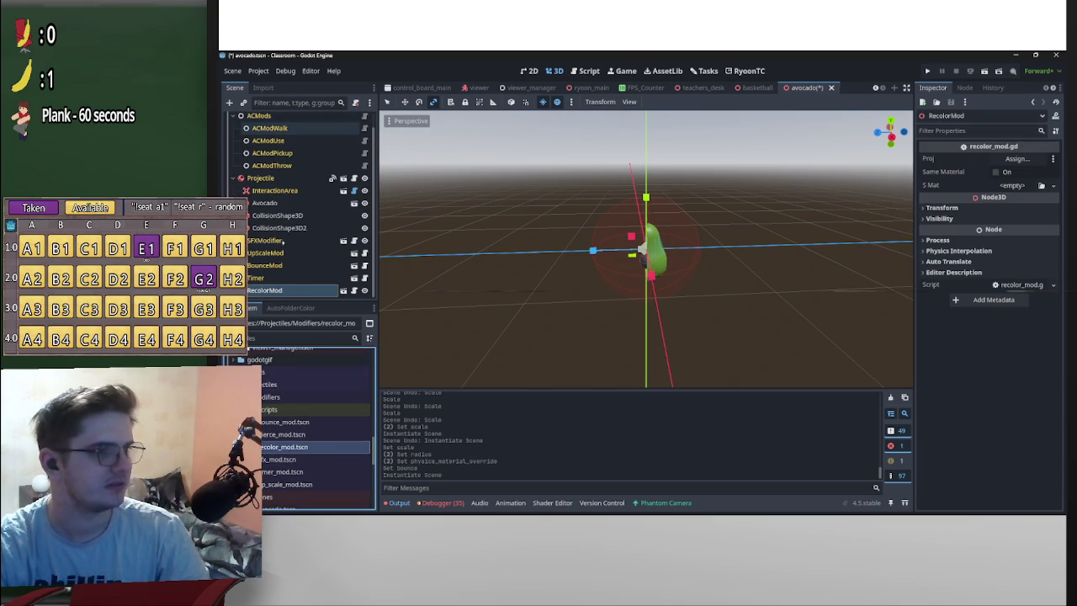
{"action": "left_click", "coordinate": [1017, 158]}
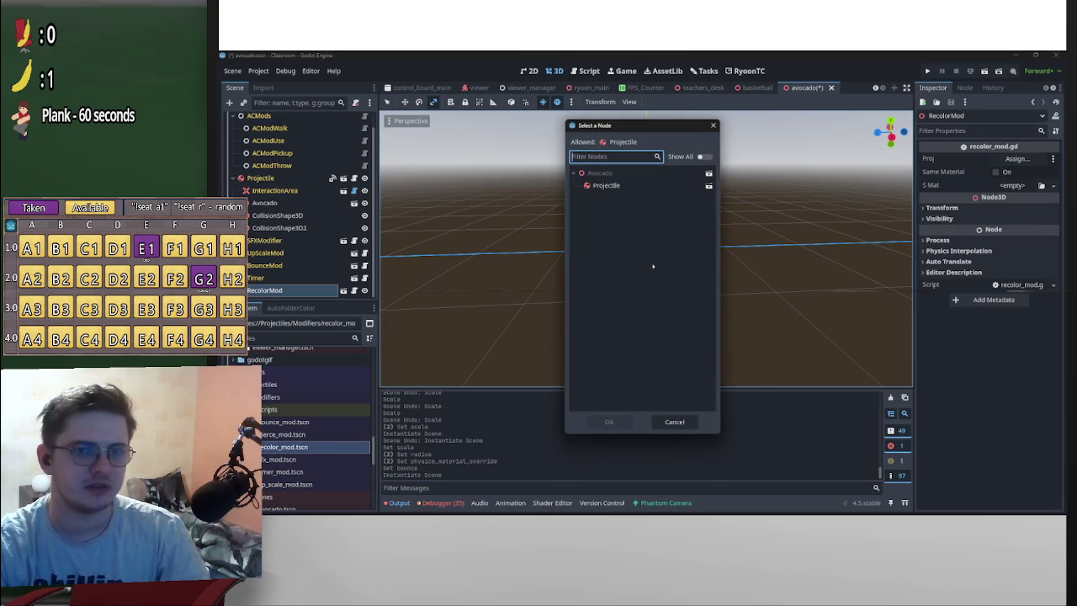
{"action": "double_click", "coordinate": [601, 183]}
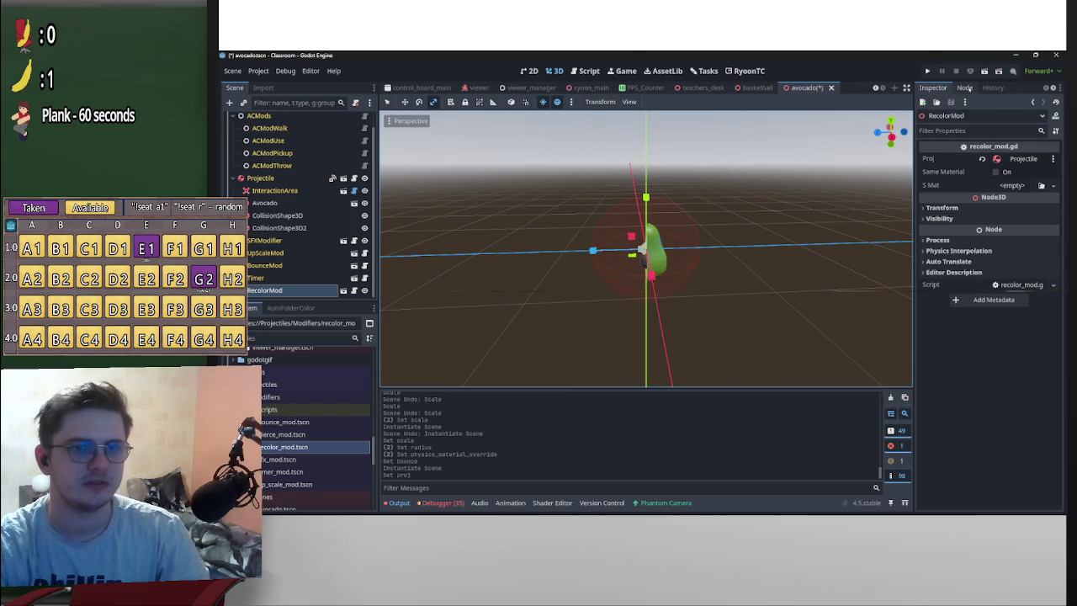
Connect the Projectile's object_thrown signal to RecolorMod's _change_over_time method
{"action": "left_click", "coordinate": [261, 177]}
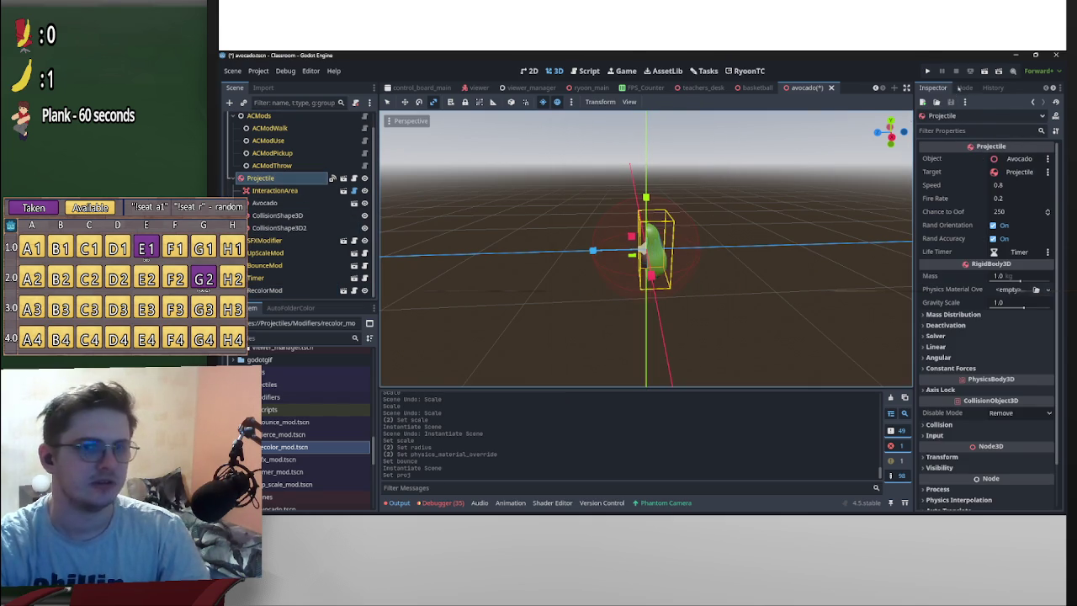
{"action": "left_click", "coordinate": [965, 88]}
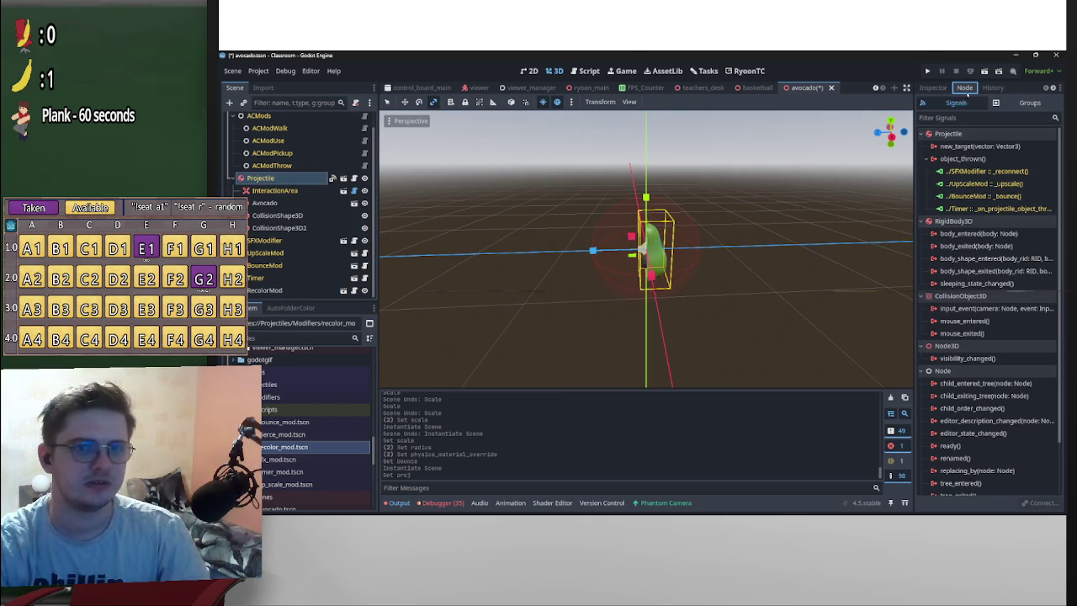
{"action": "double_click", "coordinate": [962, 159]}
{"action": "scroll", "coordinate": [572, 286], "scroll_direction": "down", "scroll_amount": 4}
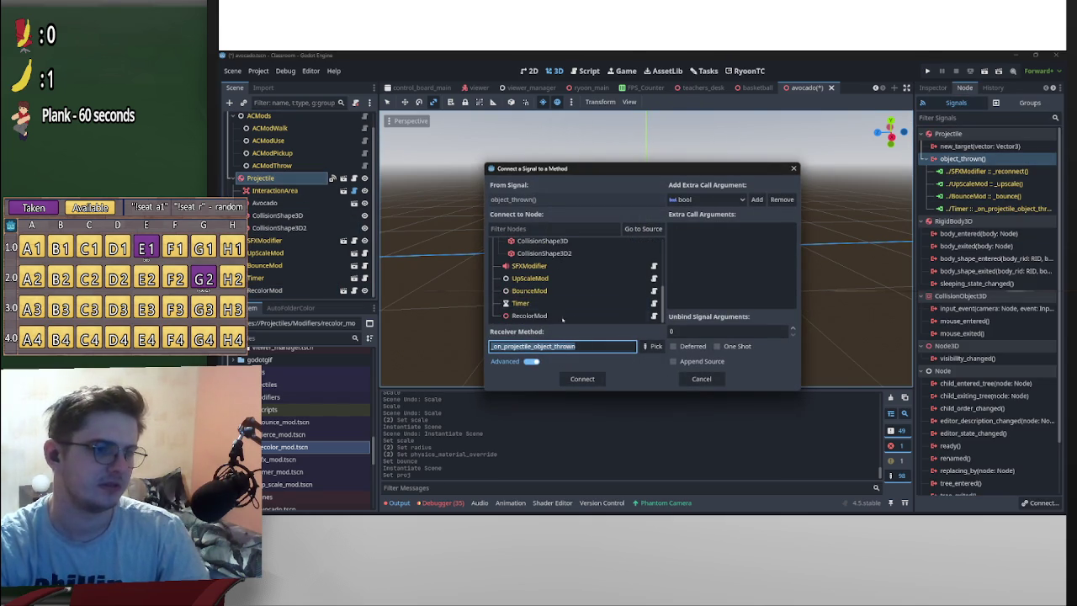
{"action": "left_click", "coordinate": [573, 316]}
{"action": "left_click", "coordinate": [652, 346]}
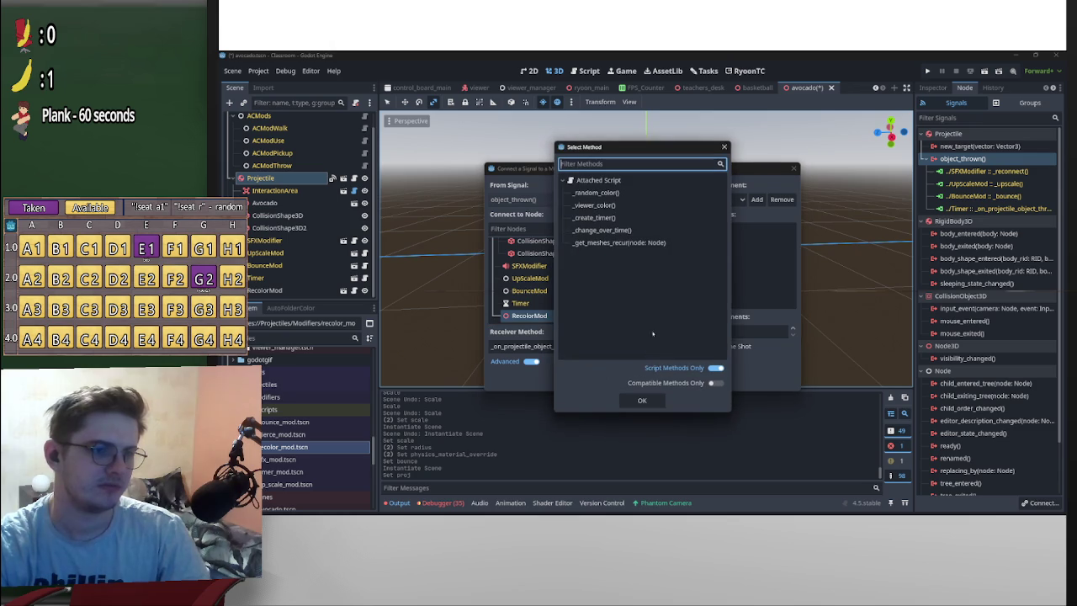
{"action": "double_click", "coordinate": [603, 228]}
{"action": "left_click", "coordinate": [582, 380]}
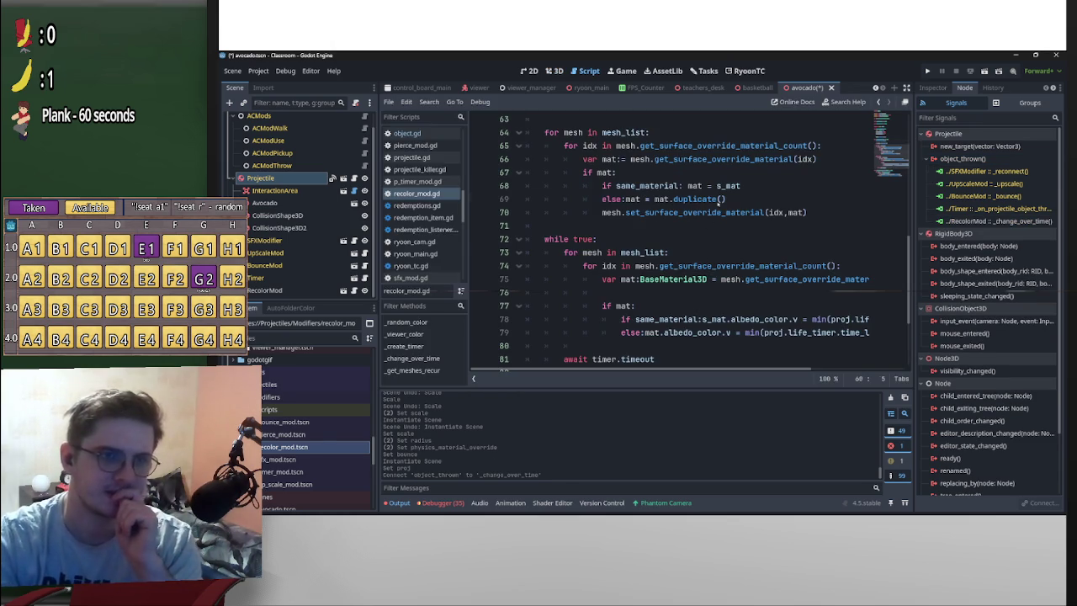
{"action": "left_click", "coordinate": [722, 200]}
{"action": "key", "text": "ctrl+s"}
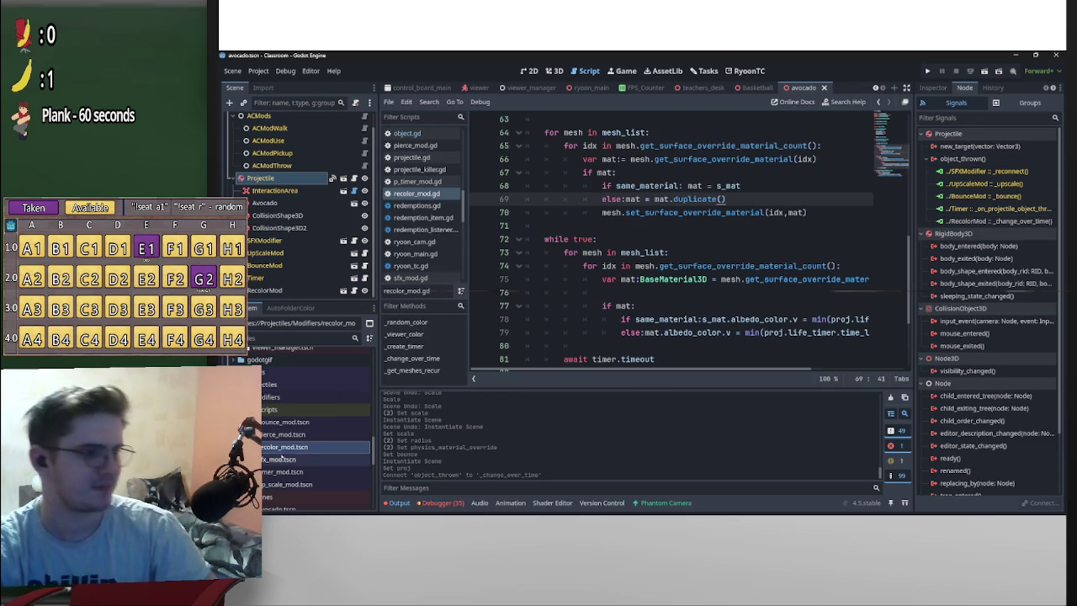
{"action": "scroll", "coordinate": [298, 462], "scroll_direction": "down", "scroll_amount": 2}
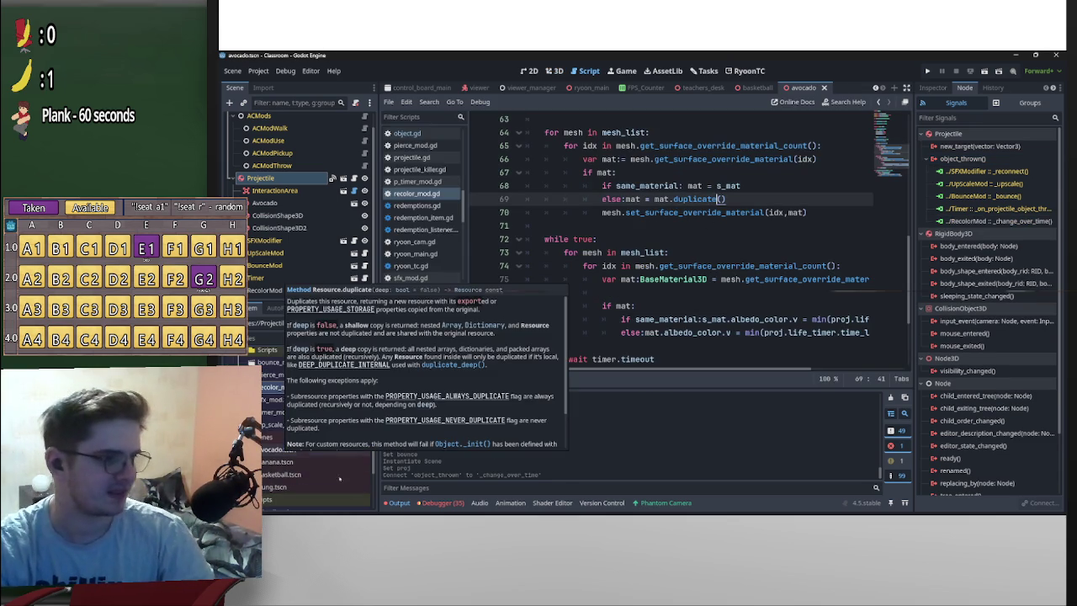
{"action": "double_click", "coordinate": [286, 462]}
{"action": "left_click", "coordinate": [261, 178]}
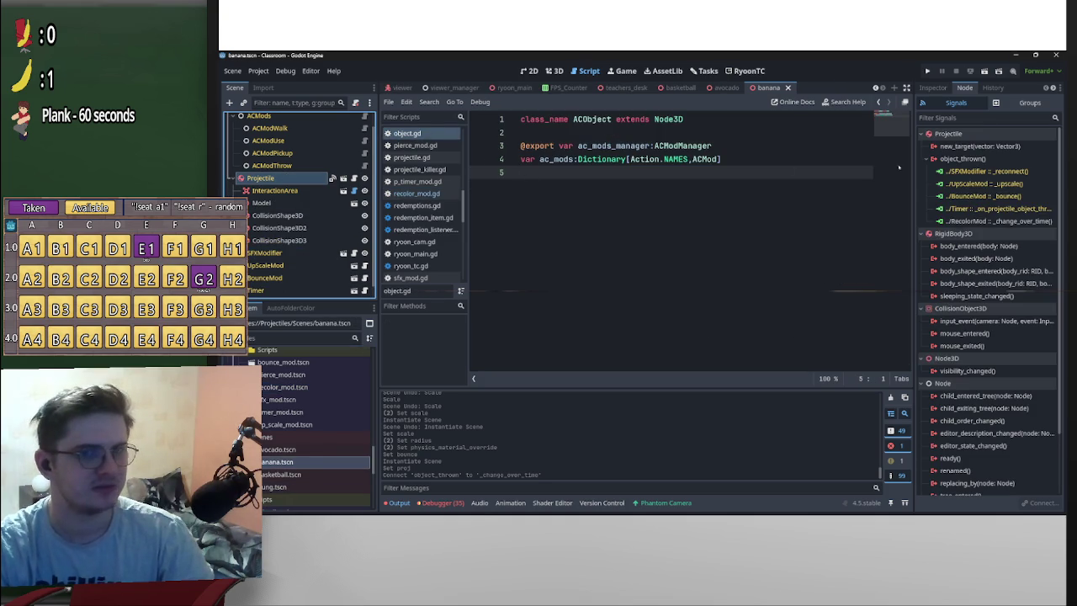
{"action": "key", "text": "alt+Tab"}
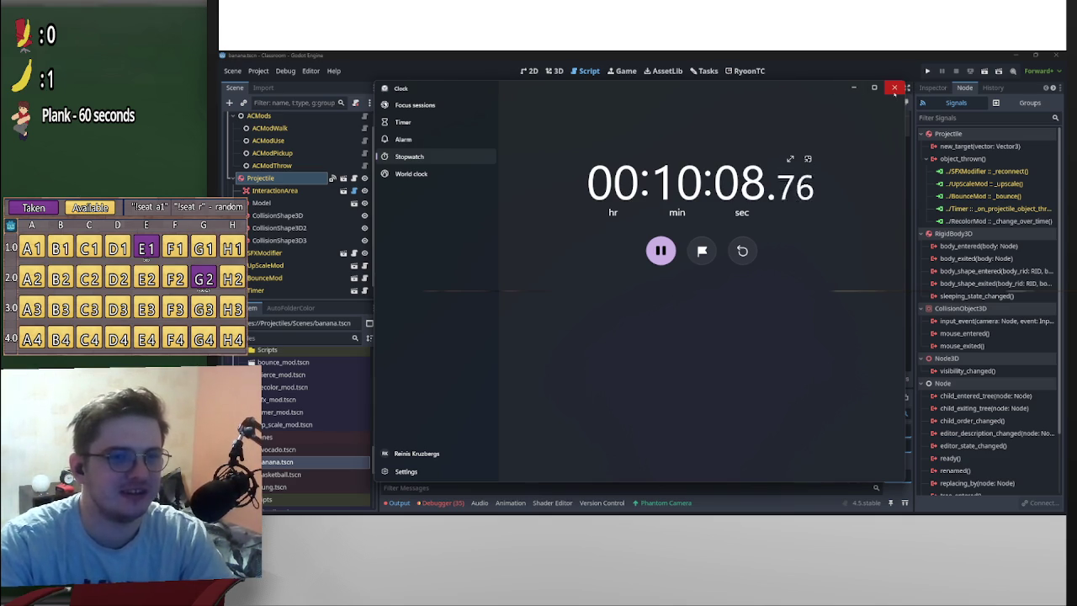
{"action": "left_click", "coordinate": [895, 88]}
{"action": "scroll", "coordinate": [329, 436], "scroll_direction": "up", "scroll_amount": 5}
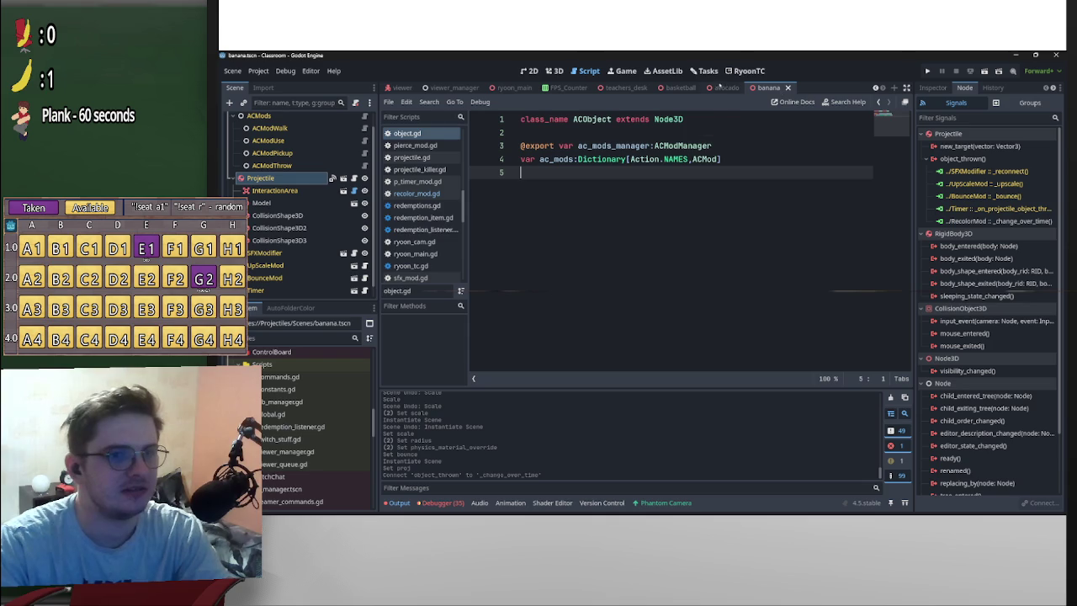
Close the basketball, avocado and banana scene tabs
{"action": "left_click", "coordinate": [731, 88]}
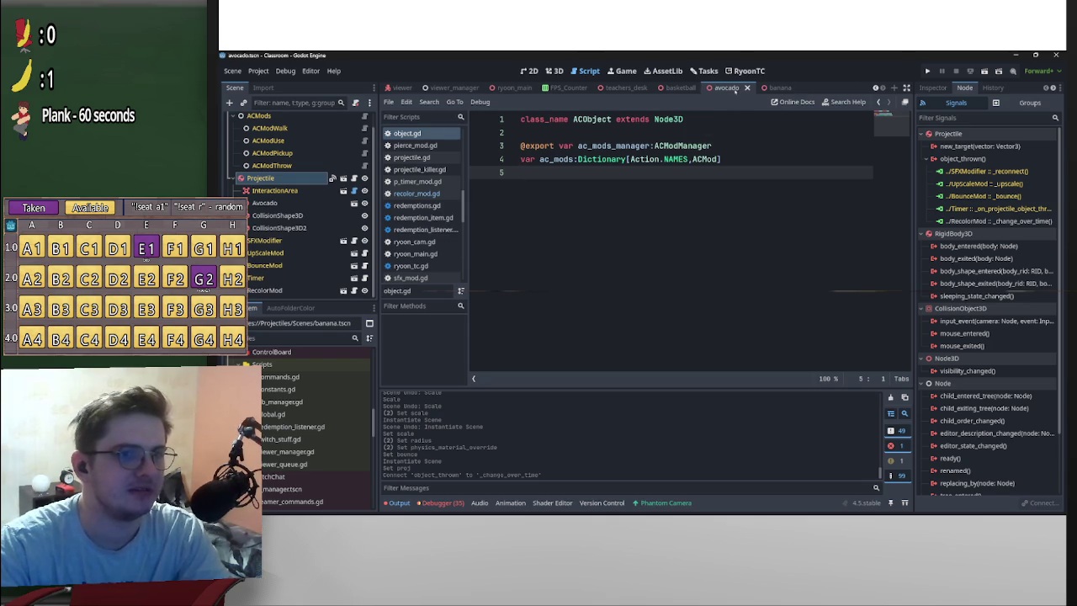
{"action": "left_click", "coordinate": [680, 87]}
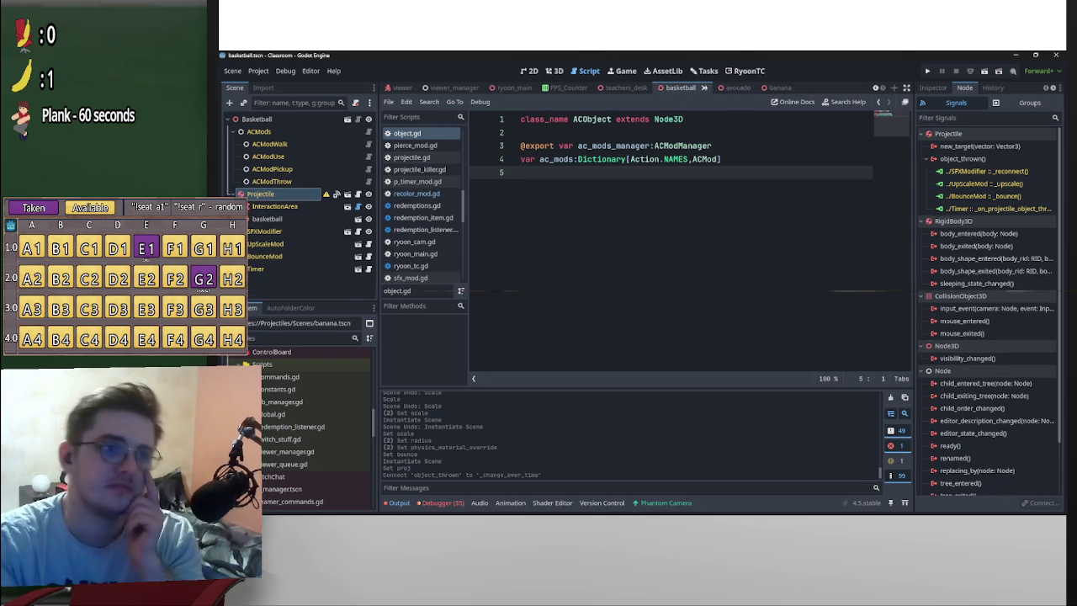
{"action": "left_click", "coordinate": [703, 87]}
{"action": "left_click", "coordinate": [767, 87]}
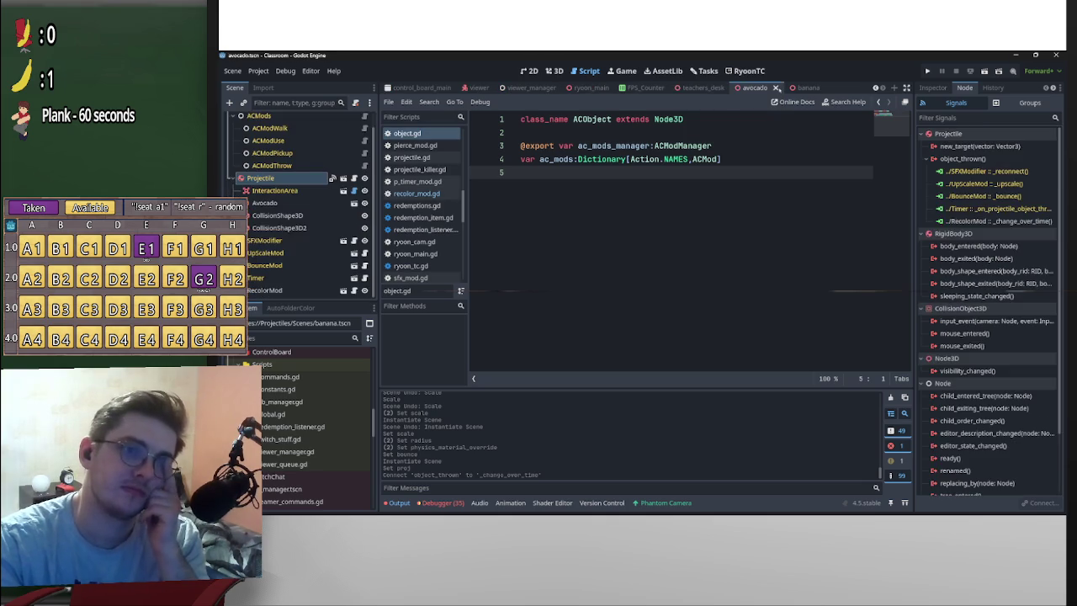
{"action": "left_click", "coordinate": [778, 88]}
{"action": "left_click", "coordinate": [833, 87]}
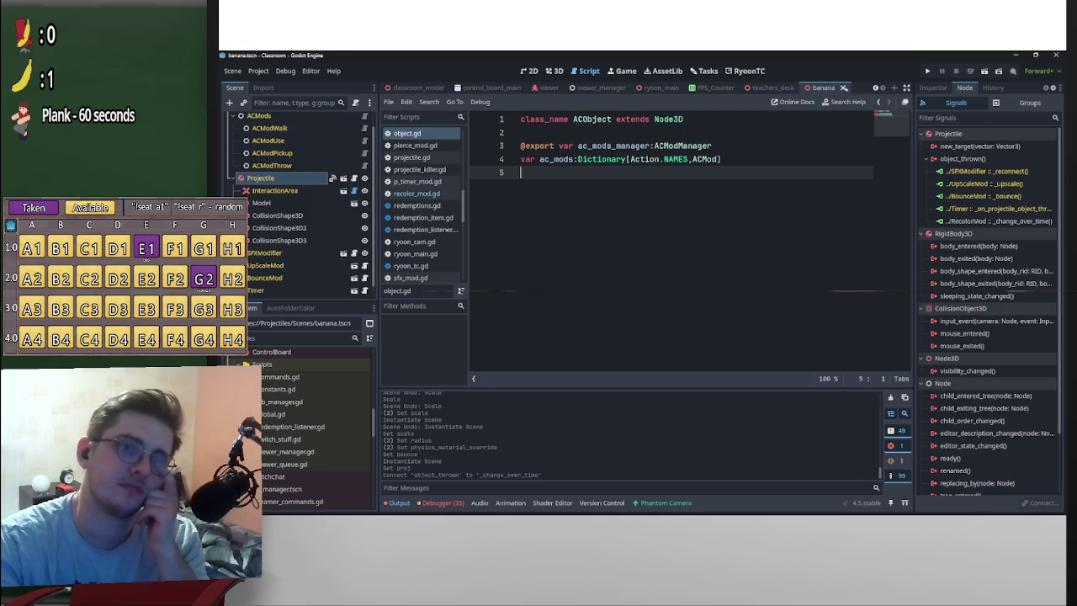
{"action": "left_click", "coordinate": [844, 88]}
Collapse the Basketball folder and look through the Viewermade folder's projectiles in FileSystem
{"action": "scroll", "coordinate": [335, 430], "scroll_direction": "up", "scroll_amount": 5}
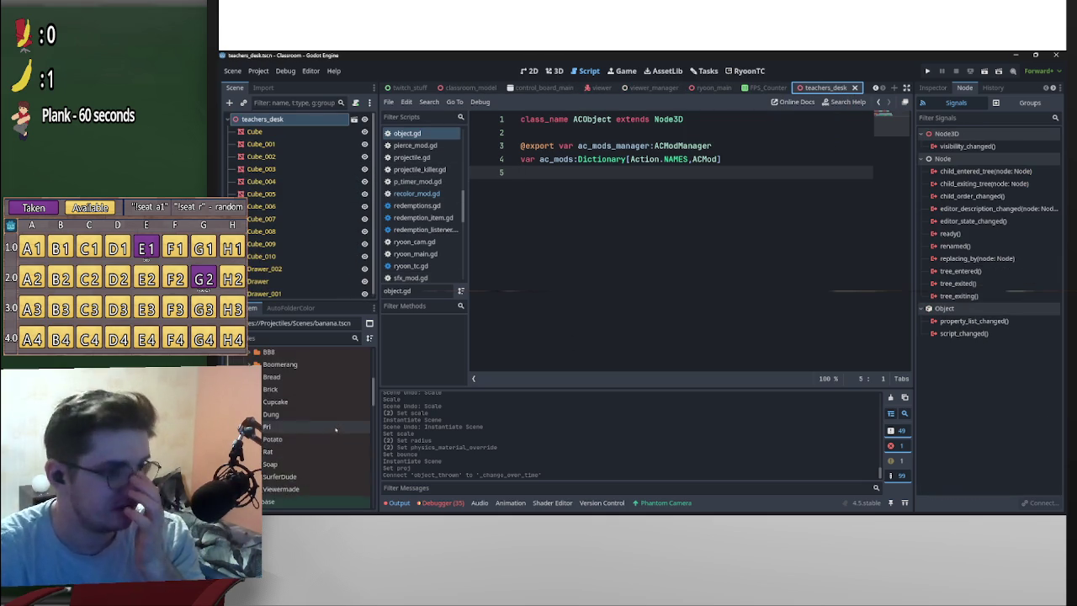
{"action": "scroll", "coordinate": [334, 430], "scroll_direction": "up", "scroll_amount": 5}
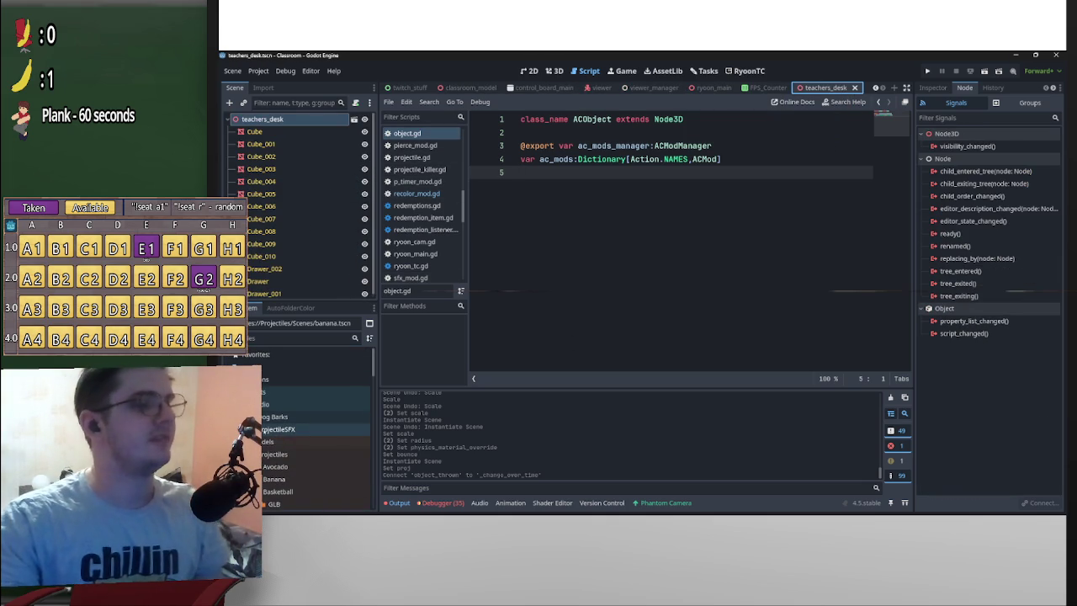
{"action": "scroll", "coordinate": [320, 429], "scroll_direction": "down", "scroll_amount": 3}
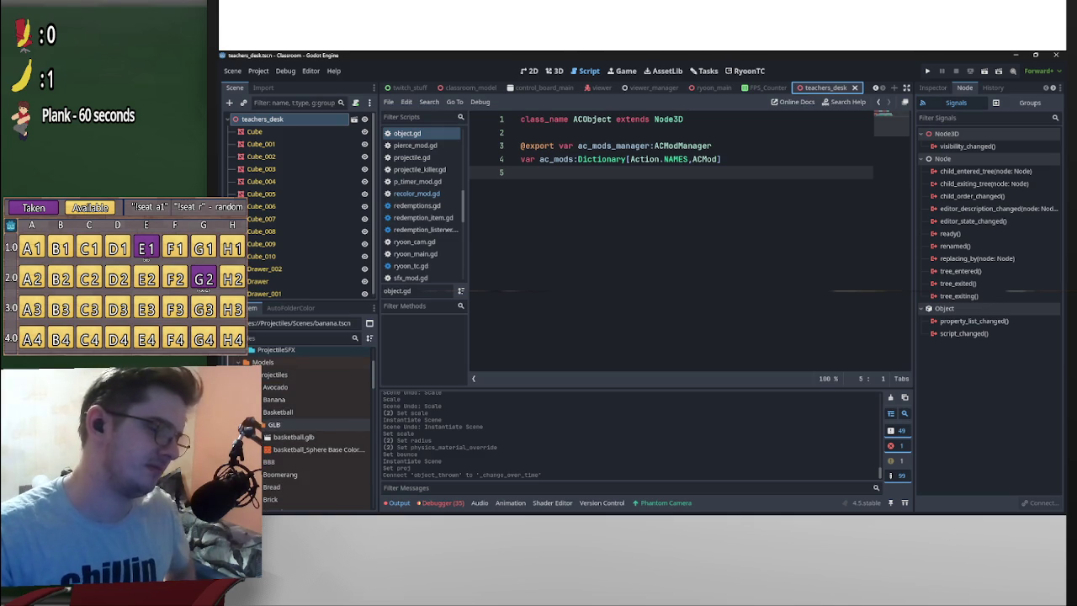
{"action": "left_click", "coordinate": [257, 411]}
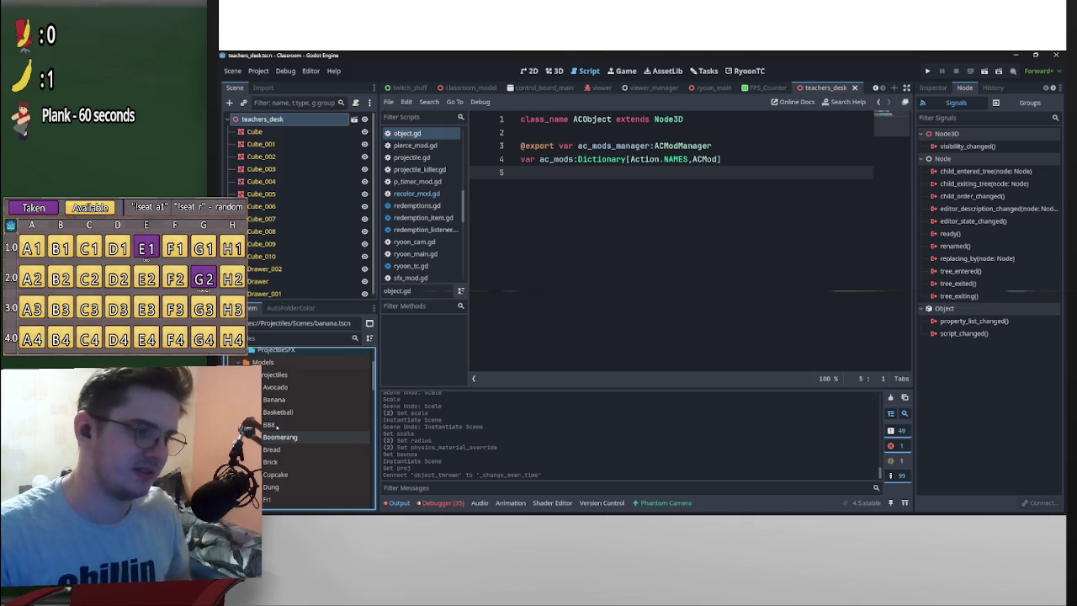
{"action": "scroll", "coordinate": [282, 428], "scroll_direction": "down", "scroll_amount": 3}
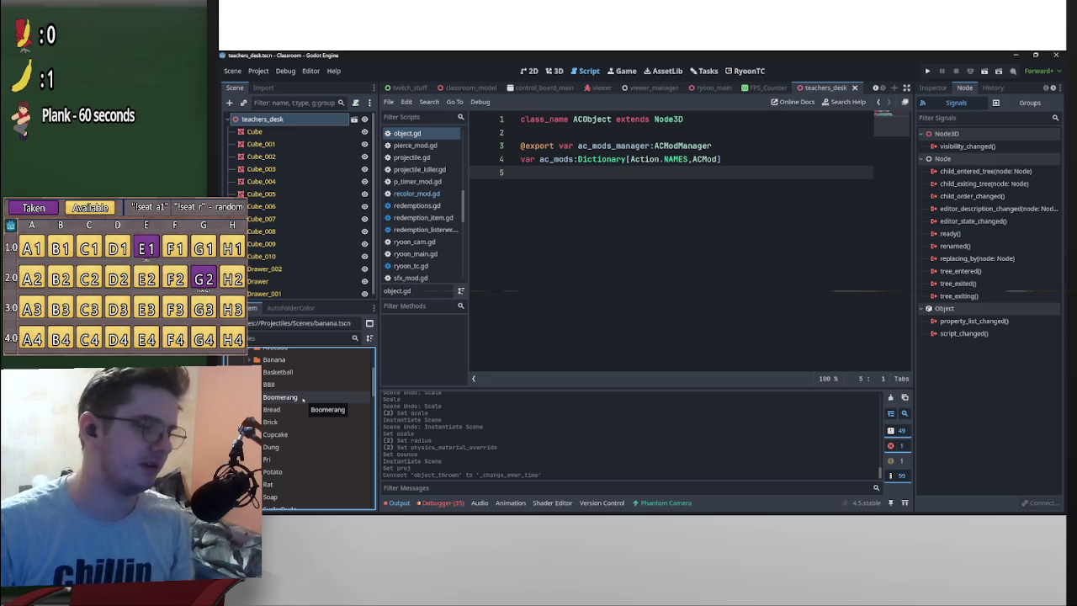
{"action": "scroll", "coordinate": [291, 432], "scroll_direction": "down", "scroll_amount": 3}
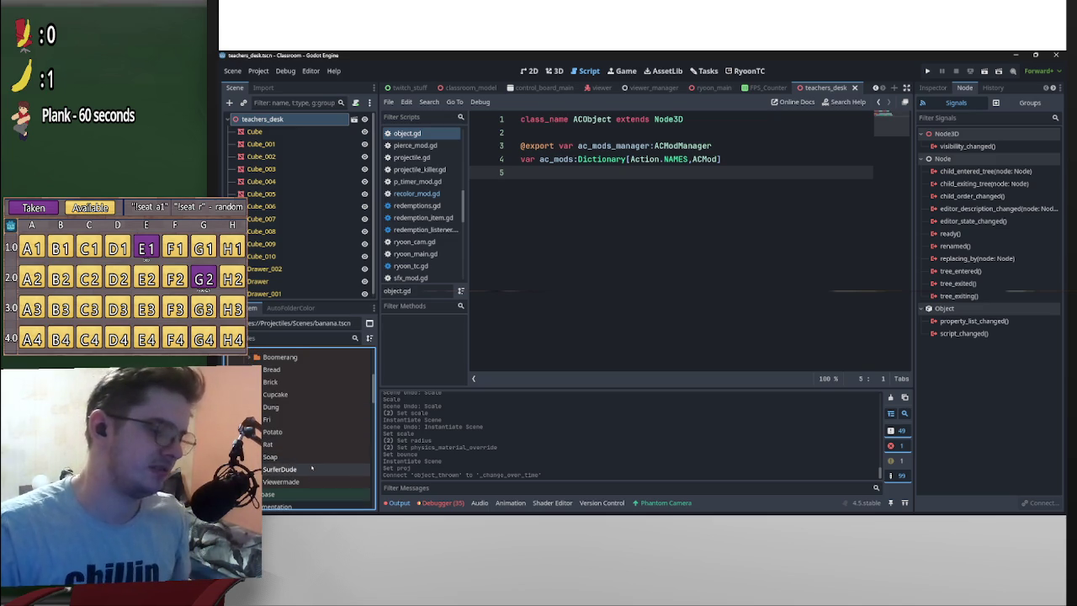
{"action": "double_click", "coordinate": [282, 481]}
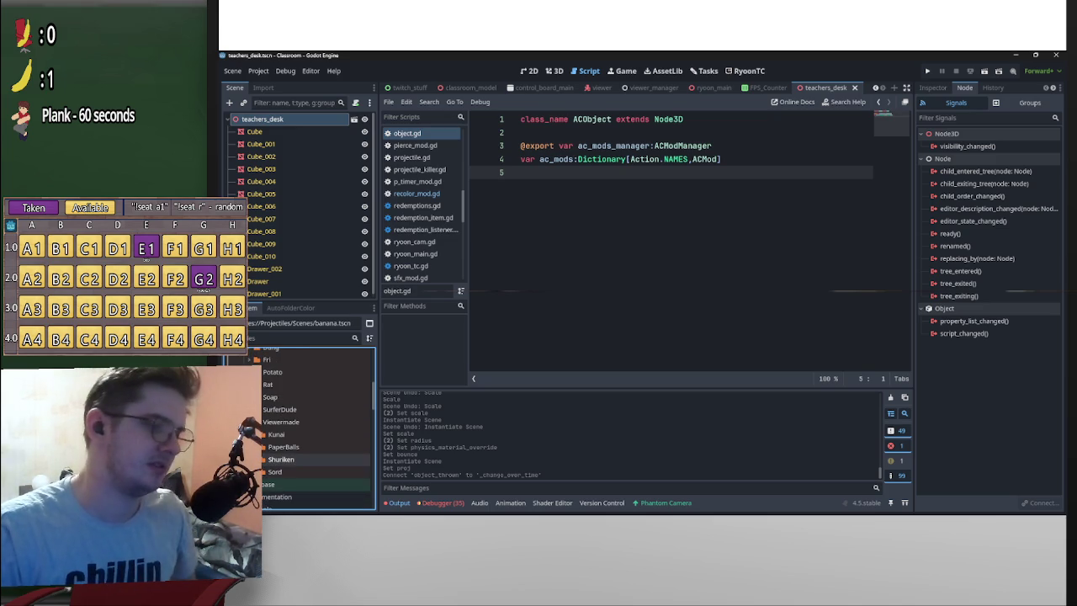
{"action": "scroll", "coordinate": [316, 430], "scroll_direction": "down", "scroll_amount": 5}
{"action": "double_click", "coordinate": [282, 422]}
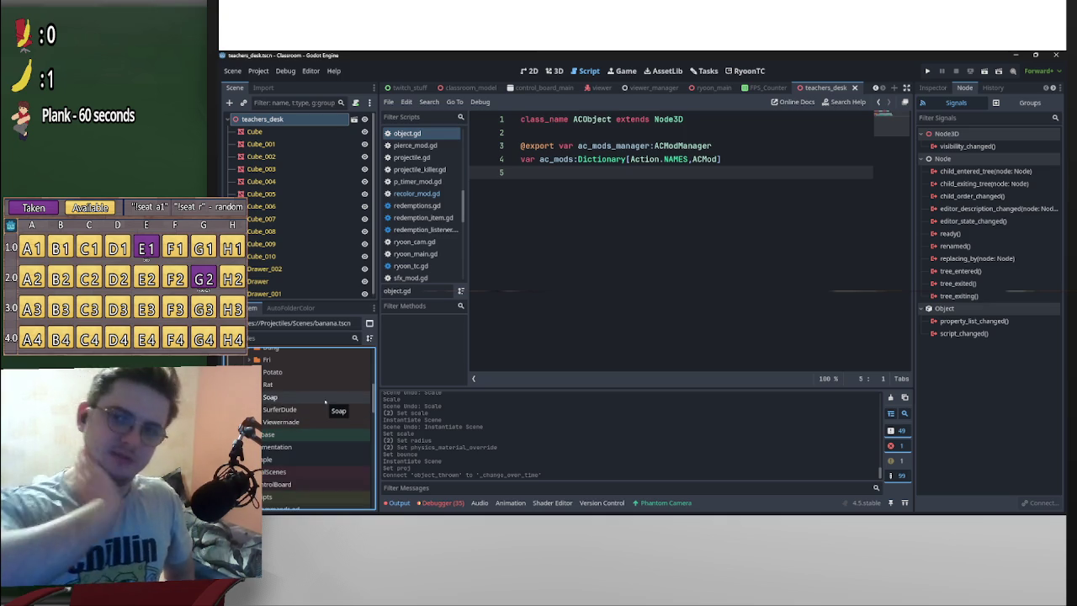
{"action": "double_click", "coordinate": [281, 421]}
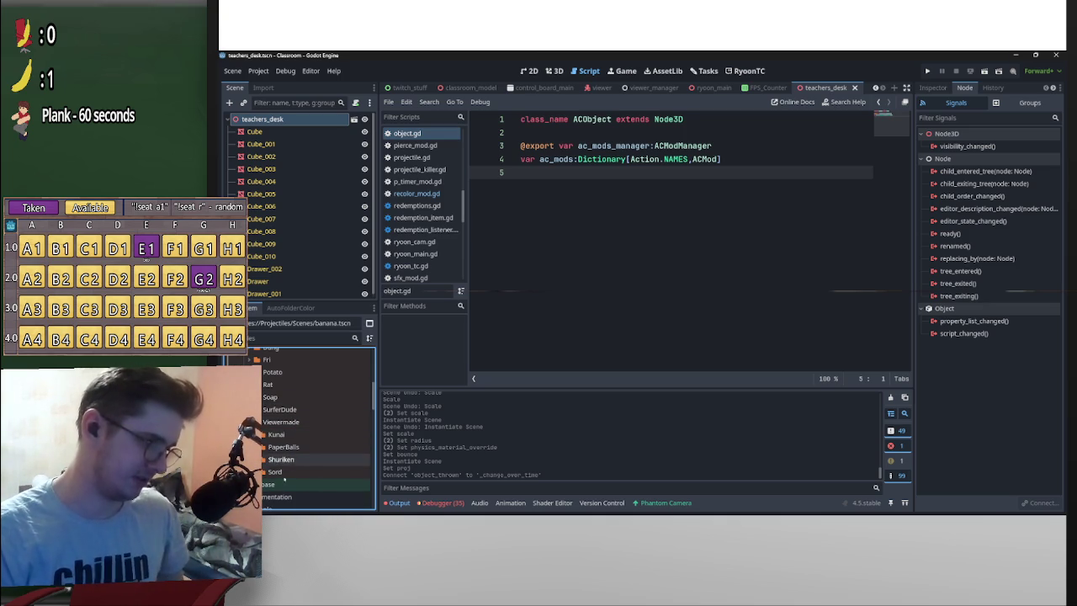
{"action": "double_click", "coordinate": [284, 422]}
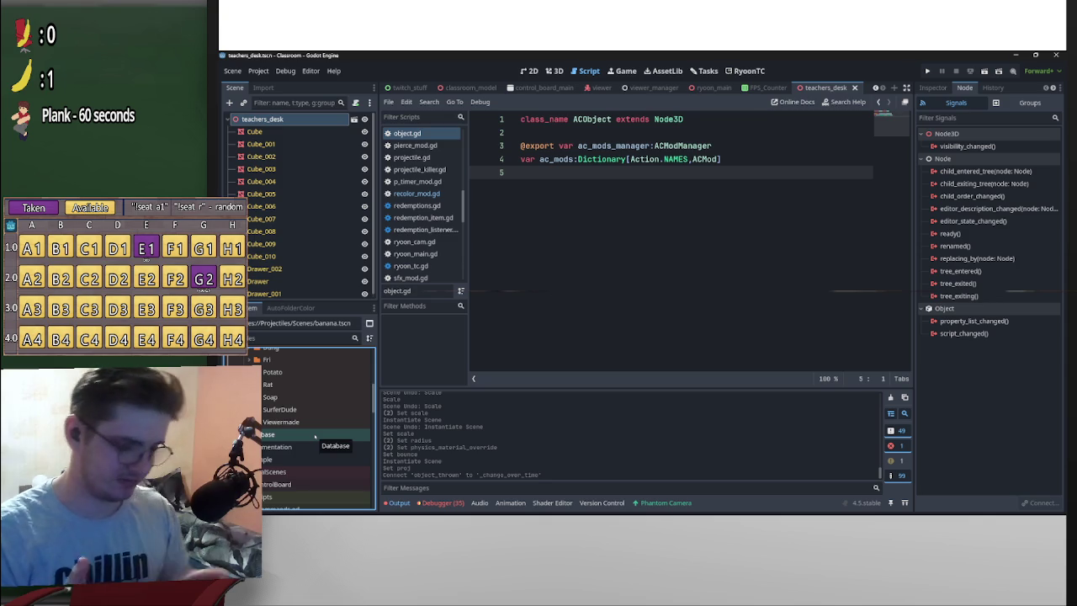
Expand the BBB folder to look at its files, then collapse it again
{"action": "scroll", "coordinate": [314, 436], "scroll_direction": "up", "scroll_amount": 5}
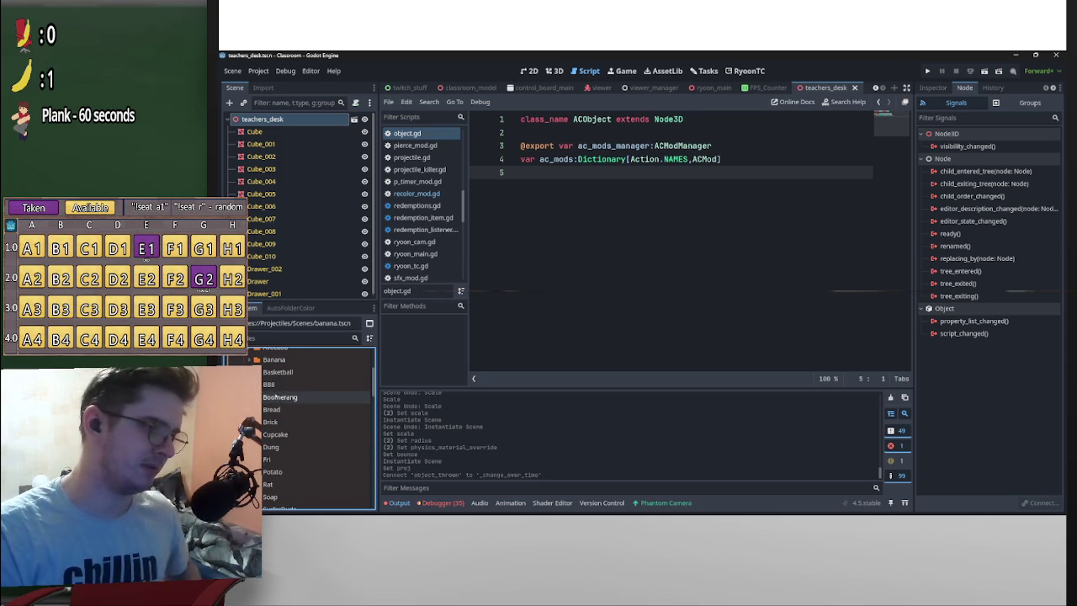
{"action": "double_click", "coordinate": [270, 383]}
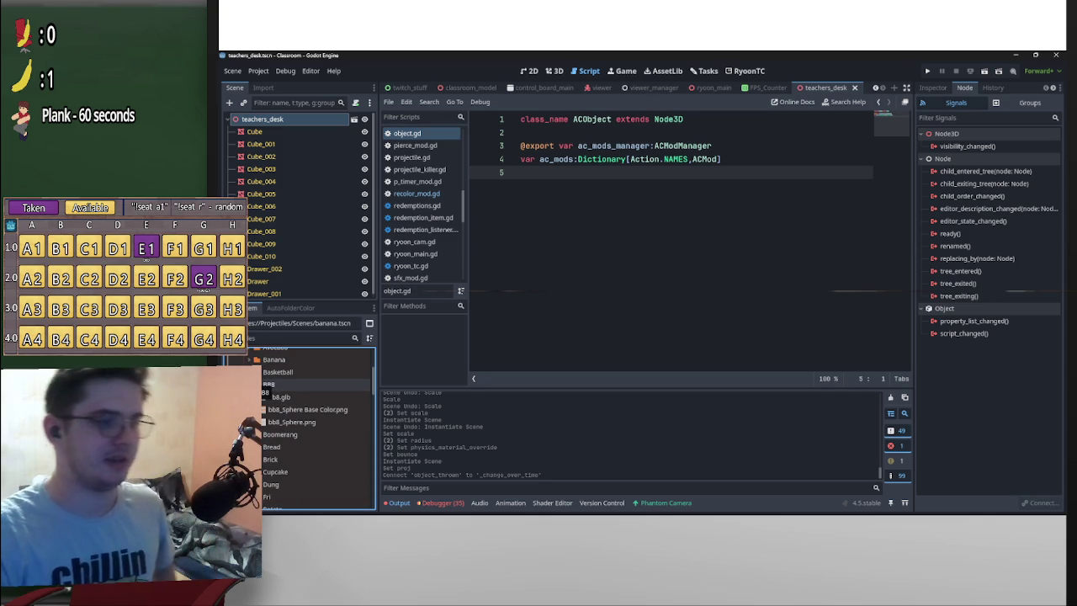
{"action": "double_click", "coordinate": [267, 384]}
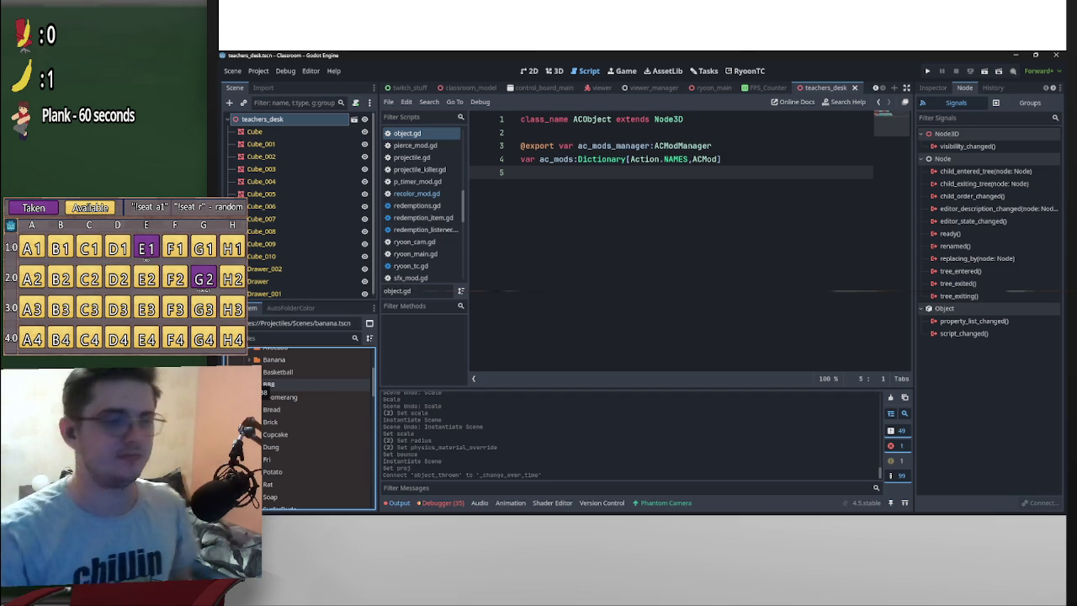
{"action": "scroll", "coordinate": [271, 402], "scroll_direction": "up", "scroll_amount": 2}
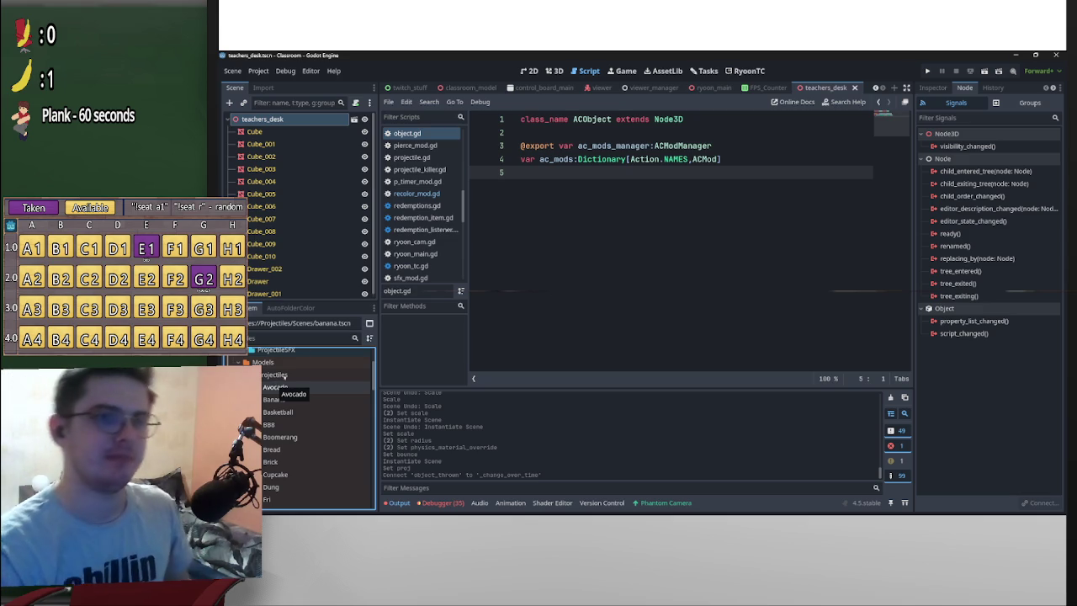
Bring the browser forward and switch to the Twitch Stream Manager bookmark
{"action": "mouse_move", "coordinate": [560, 502]}
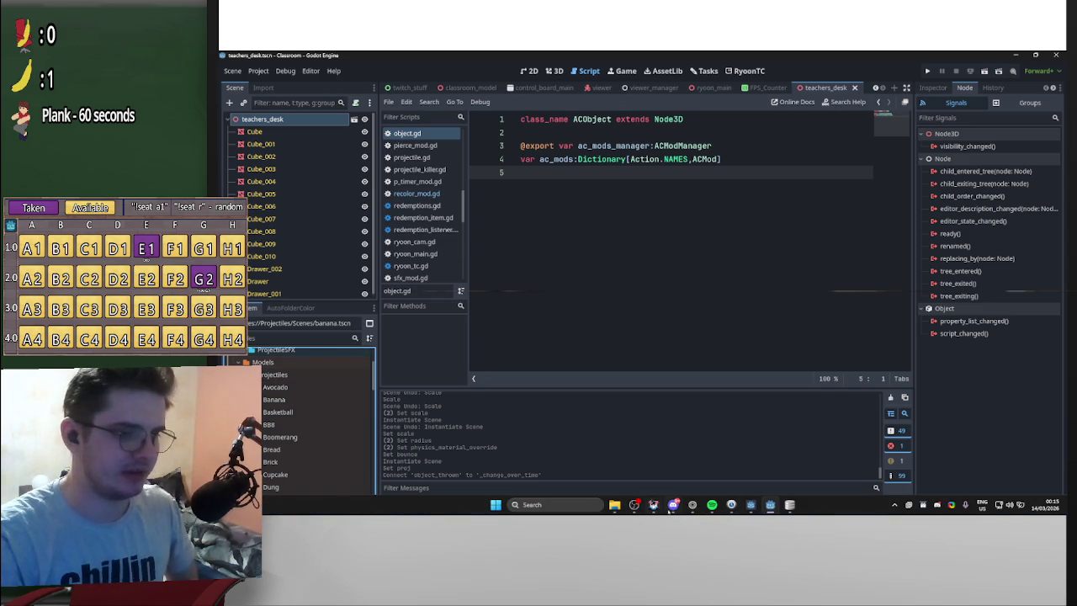
{"action": "mouse_move", "coordinate": [673, 505]}
{"action": "left_click", "coordinate": [682, 454]}
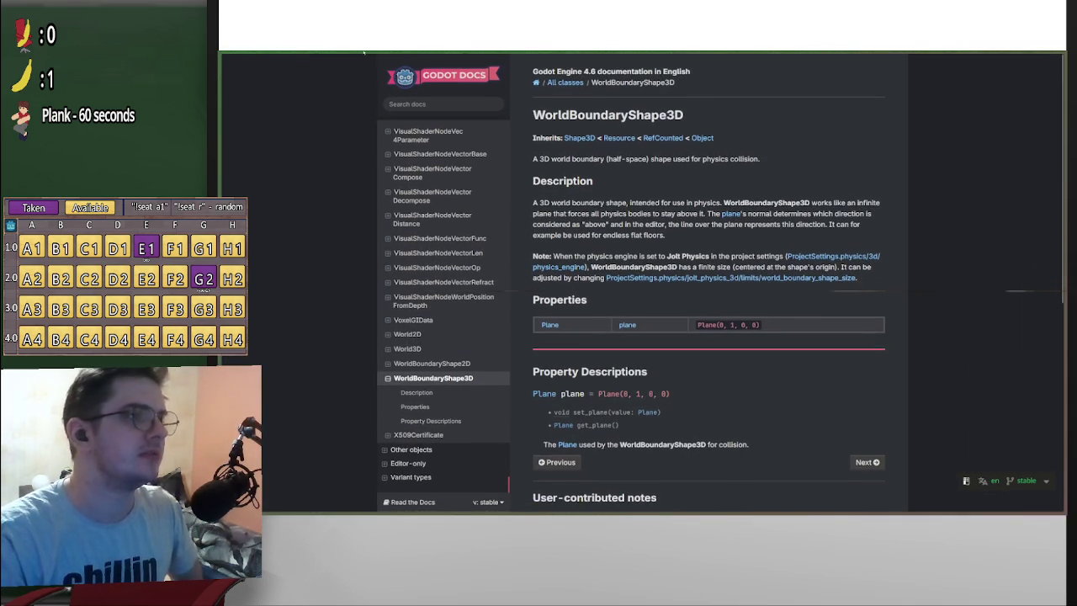
{"action": "left_click", "coordinate": [332, 58]}
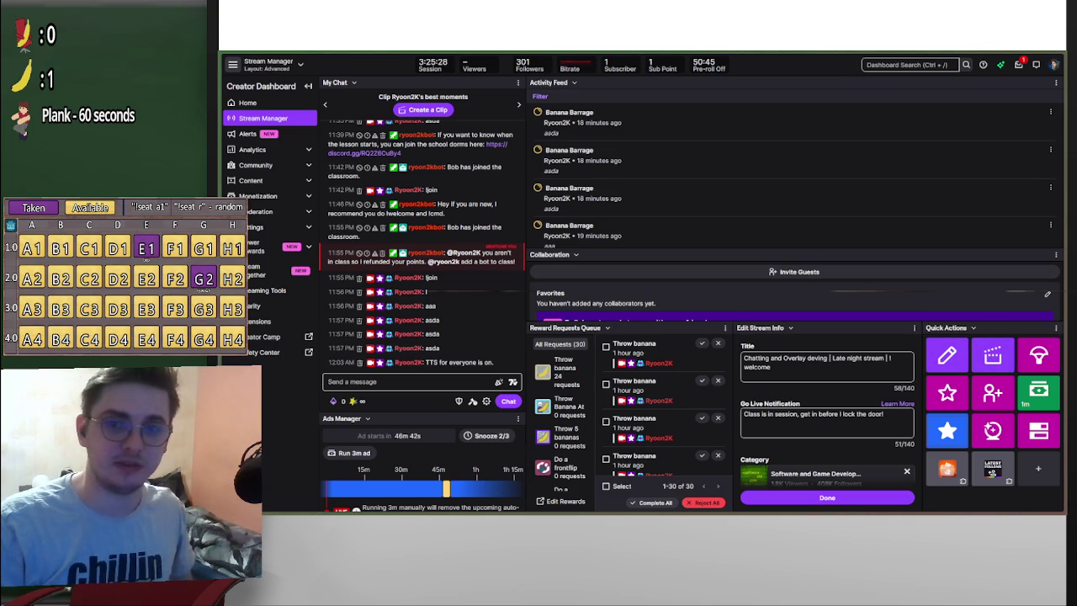
{"action": "mouse_move", "coordinate": [951, 514]}
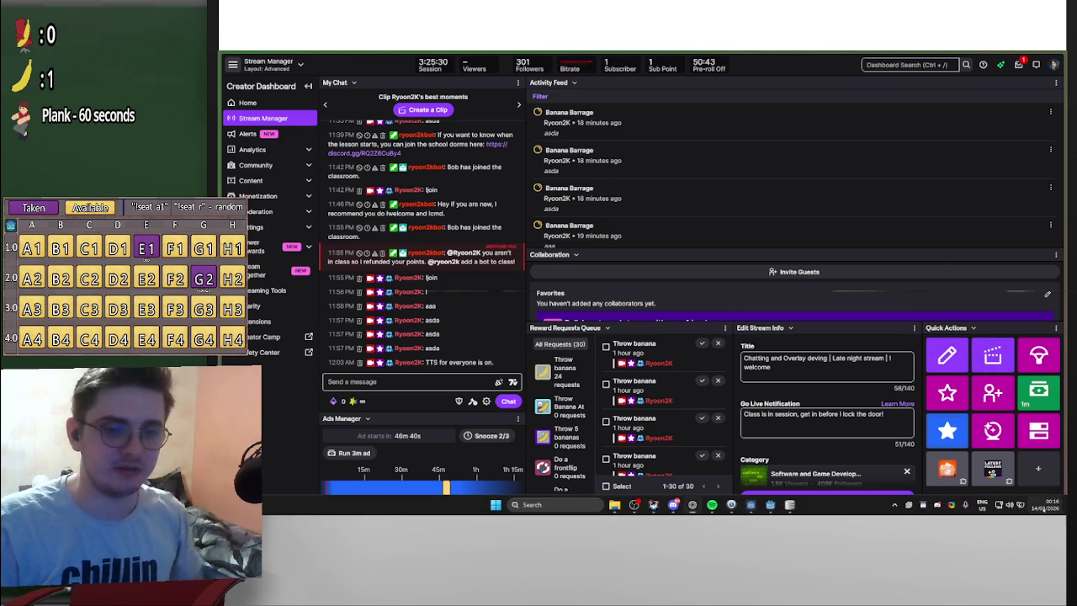
{"action": "left_click", "coordinate": [1046, 504]}
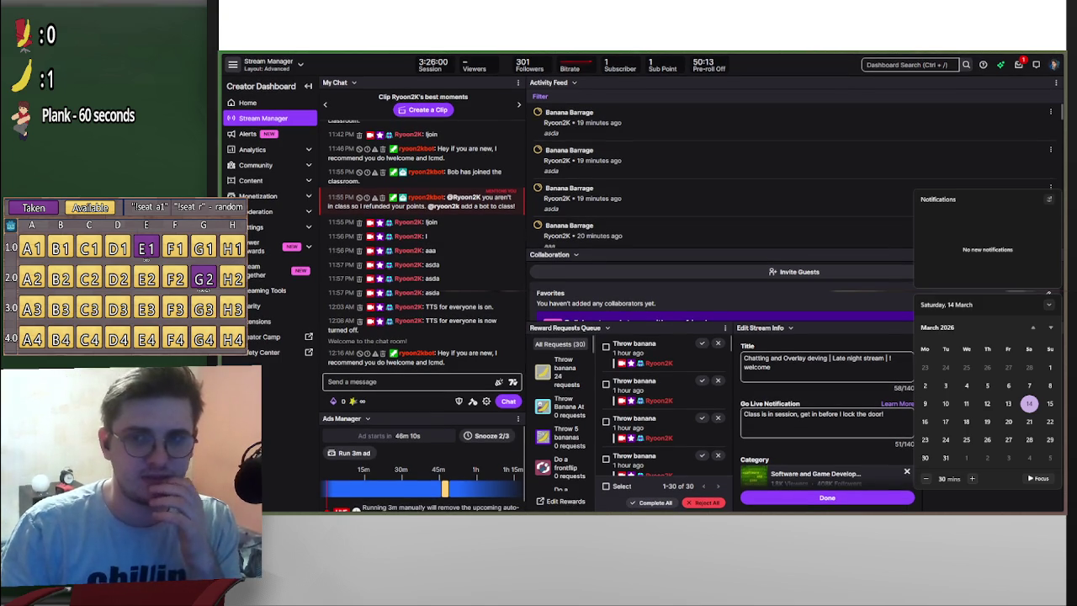
{"action": "key", "text": "Escape"}
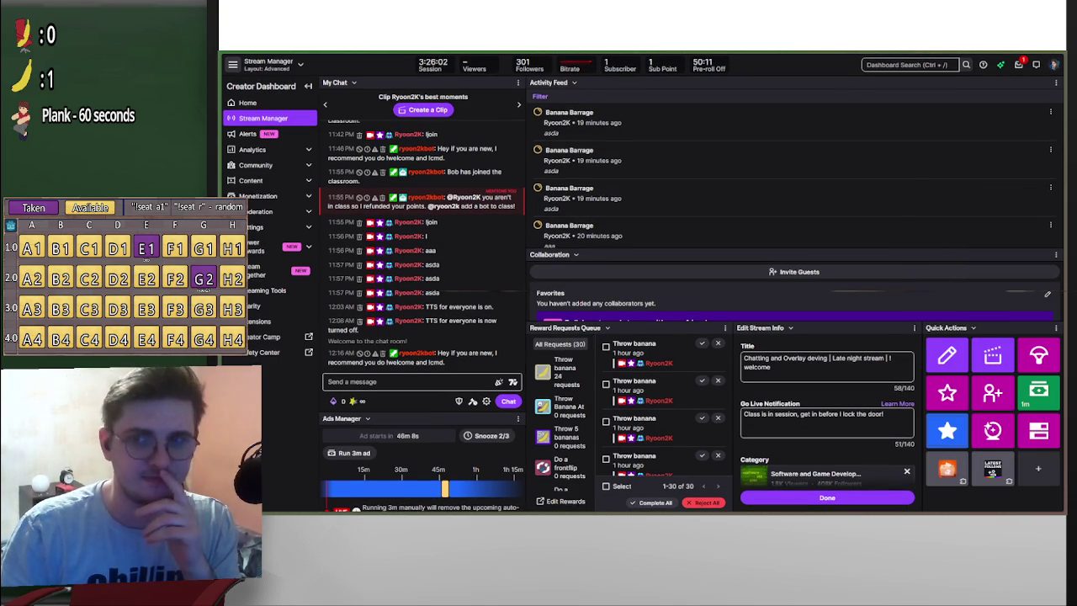